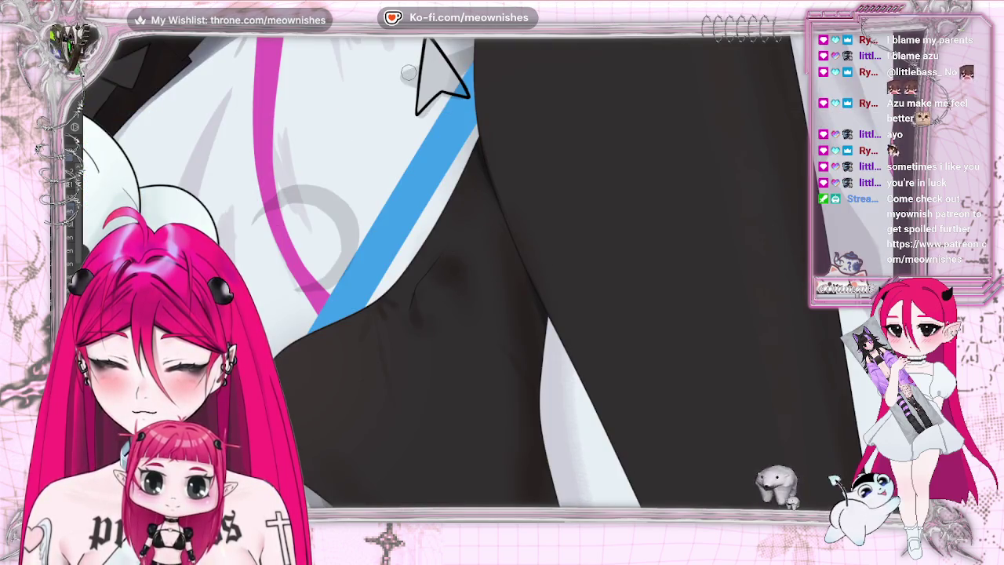
Draw strokes turning the arrow into a star outline, toggling undo/redo to compare it with the arrow.
left_click_drag(409, 72, 473, 50)
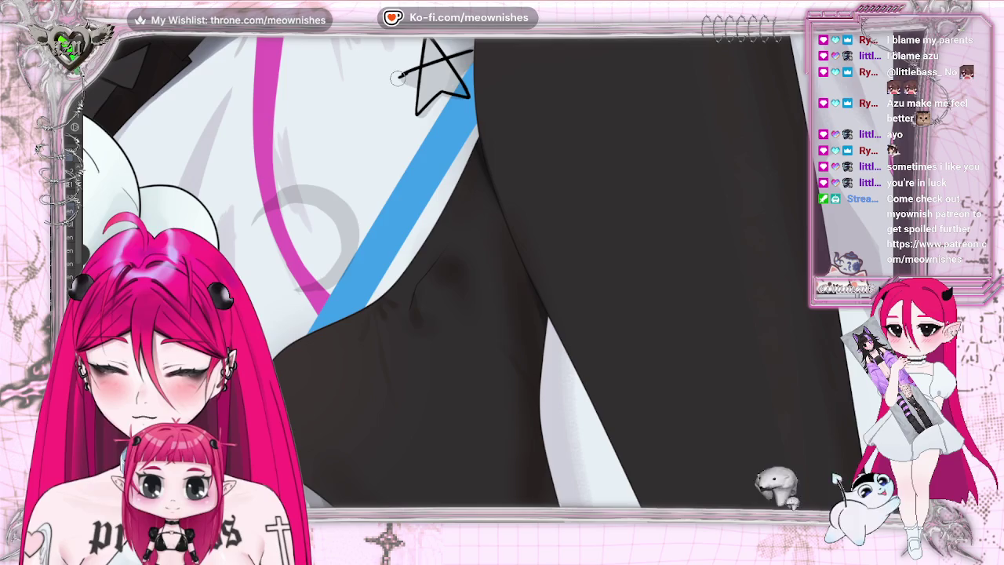
key("ctrl+z")
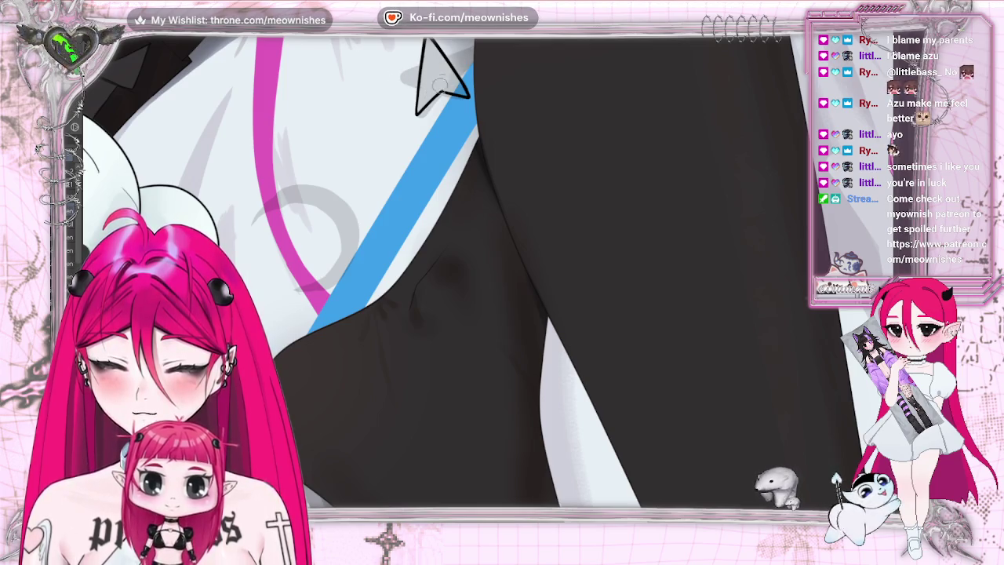
key("ctrl+y")
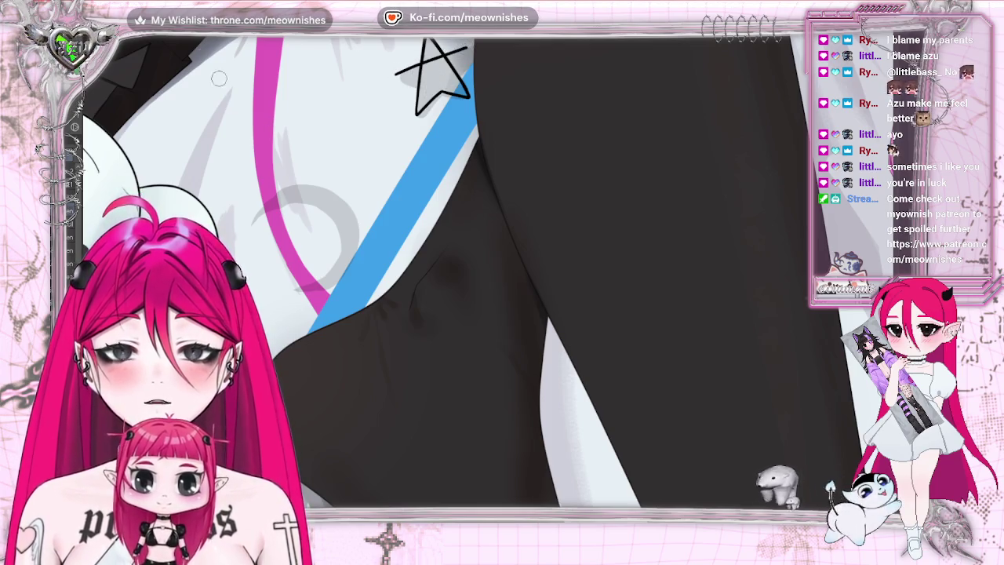
key("ctrl+z")
key("ctrl+y")
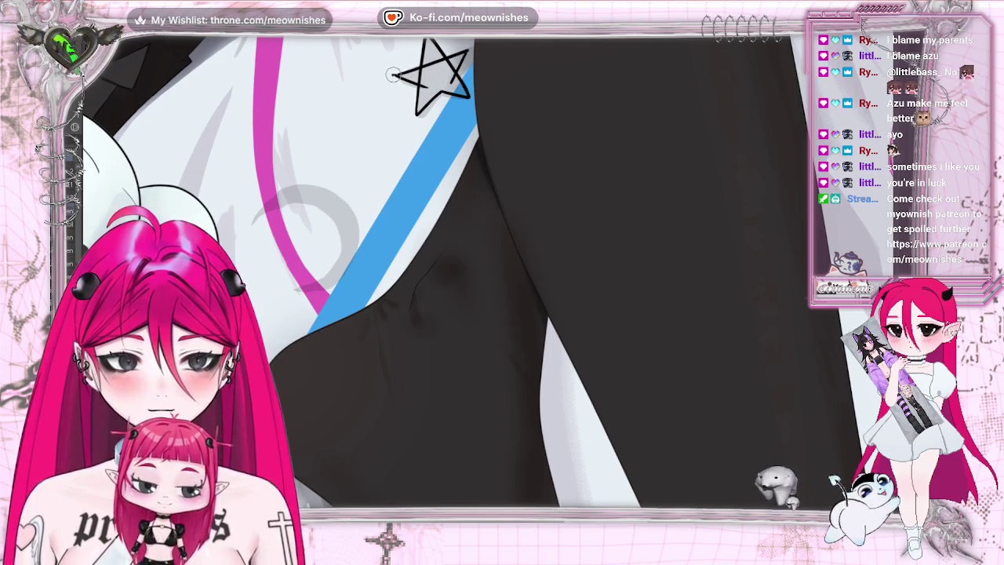
key("ctrl+z")
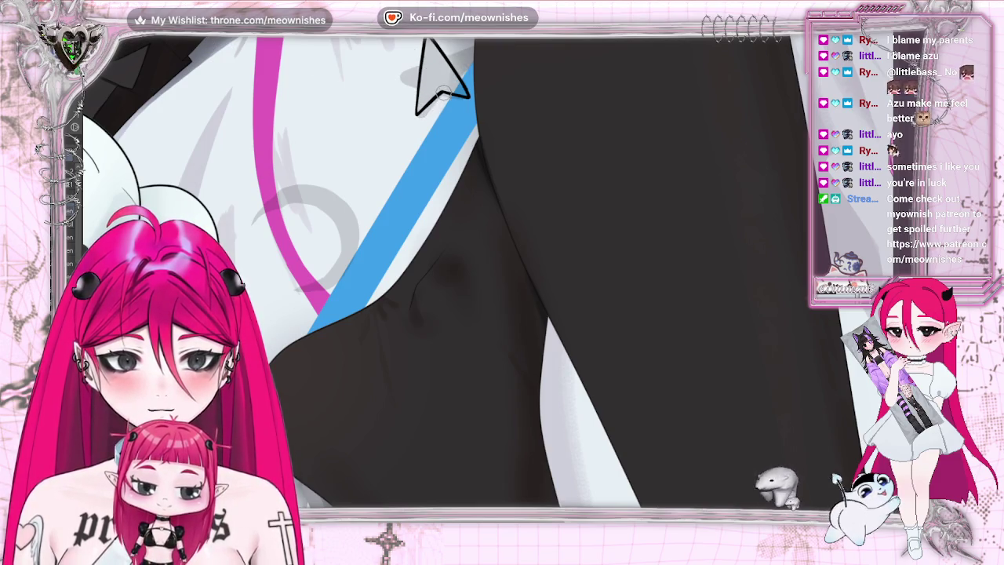
key("ctrl+y")
key("ctrl+z")
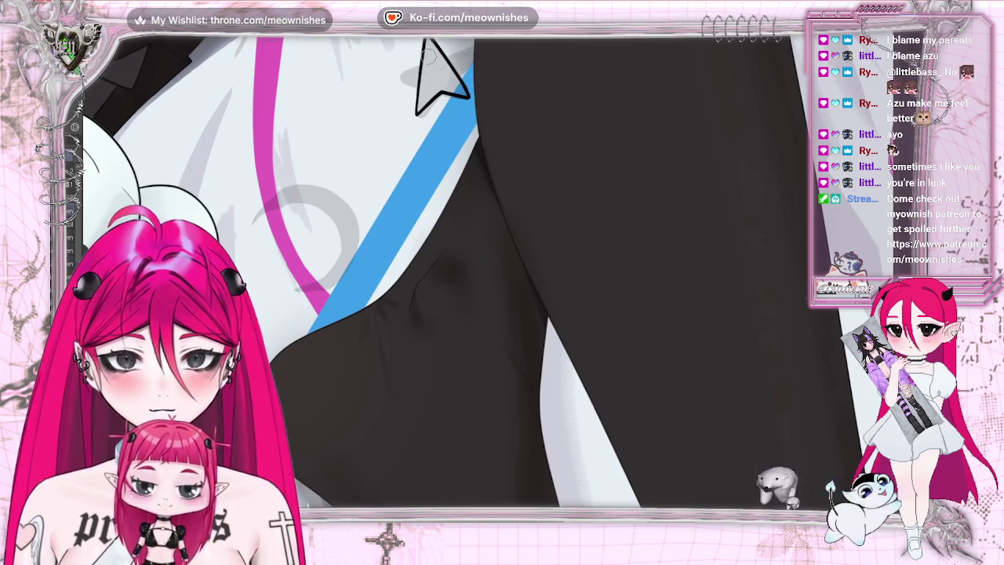
key("ctrl+y")
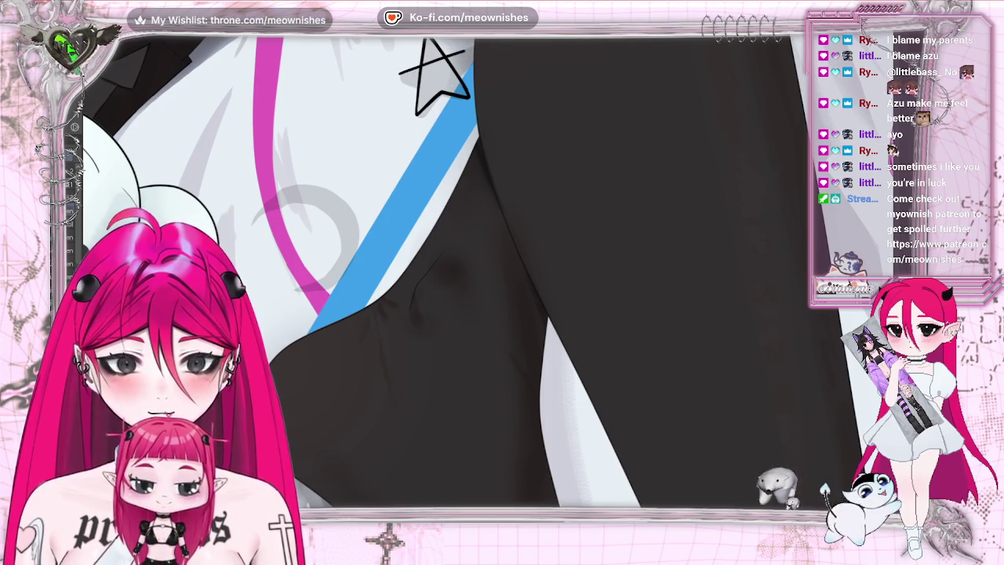
key("ctrl+y")
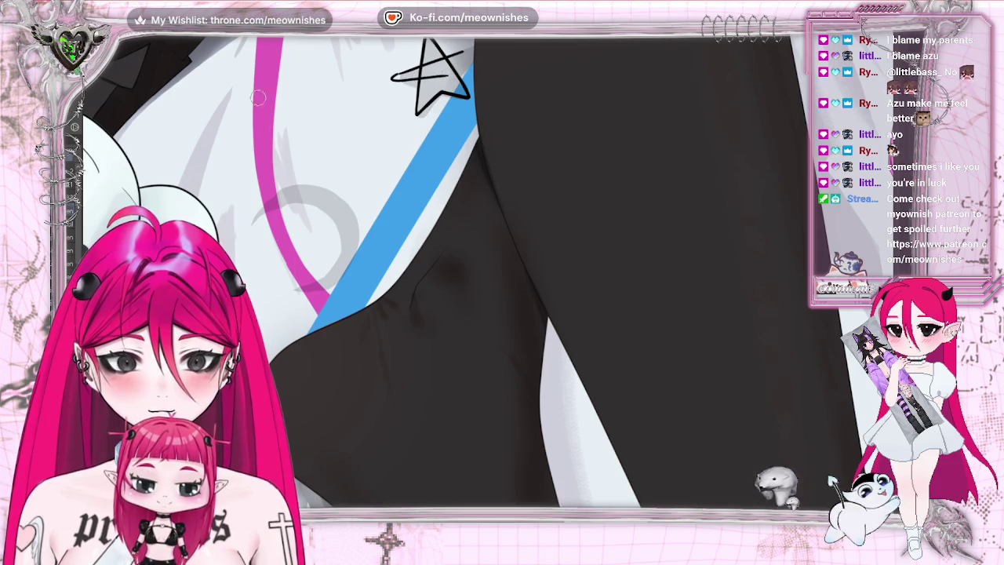
Redraw the star's overlong left arm with shorter strokes that close its left point.
key("ctrl+z")
left_click_drag(396, 75, 430, 86)
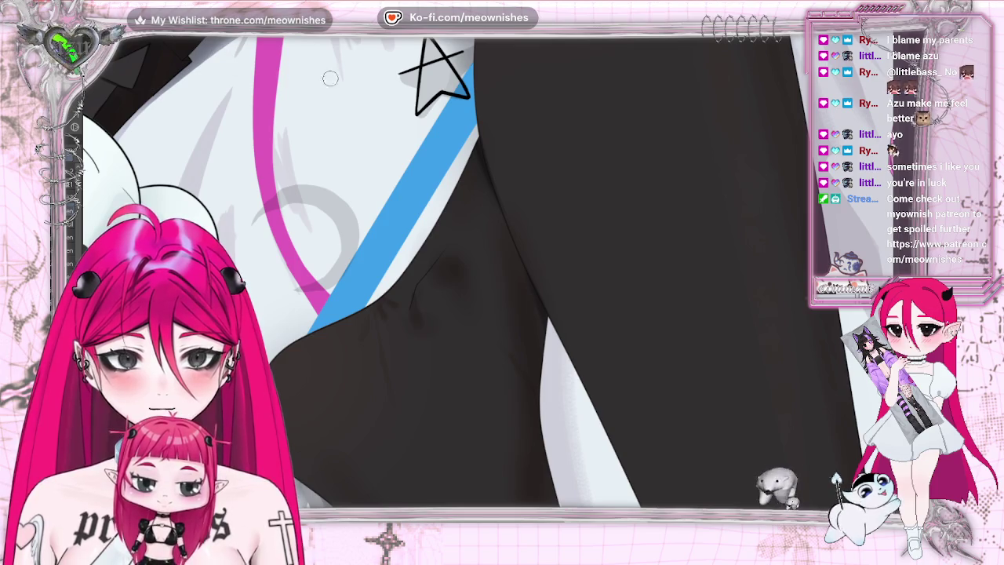
left_click_drag(398, 74, 424, 87)
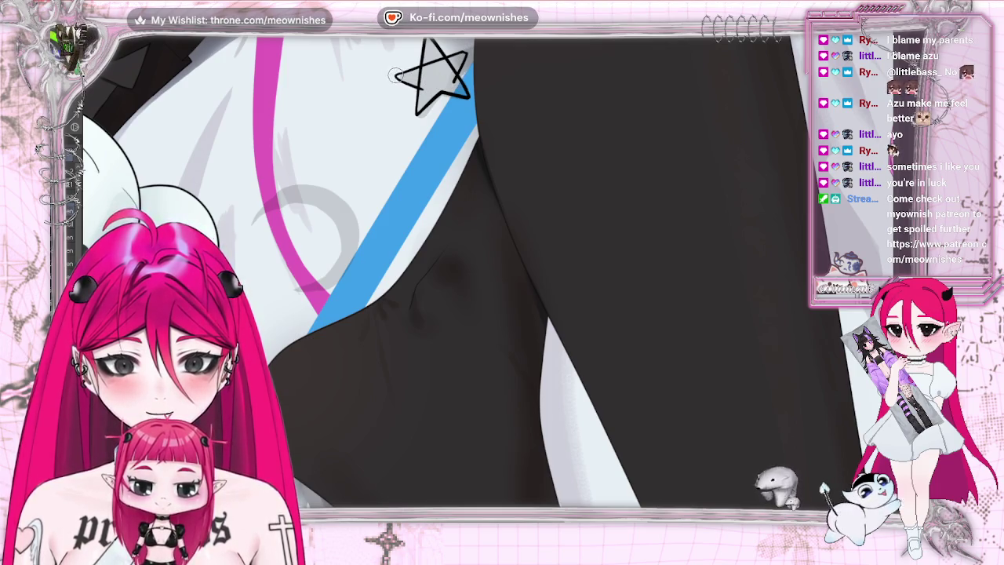
Fill the star solid black and rotate the view so the stripe runs horizontally.
left_click_drag(422, 78, 425, 49)
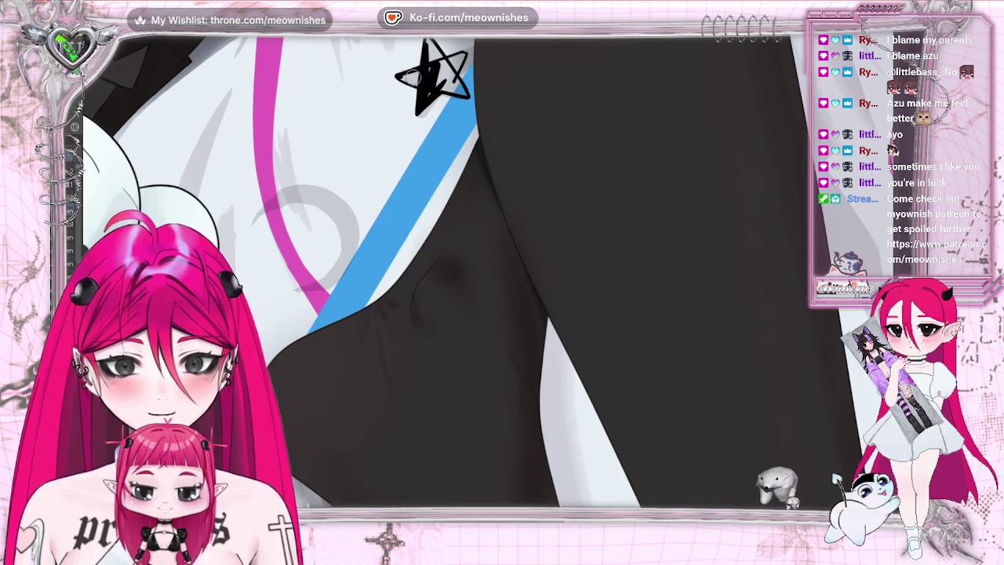
mouse_move(411, 79)
left_mouse_down()
mouse_move(433, 64)
mouse_move(451, 77)
left_mouse_up()
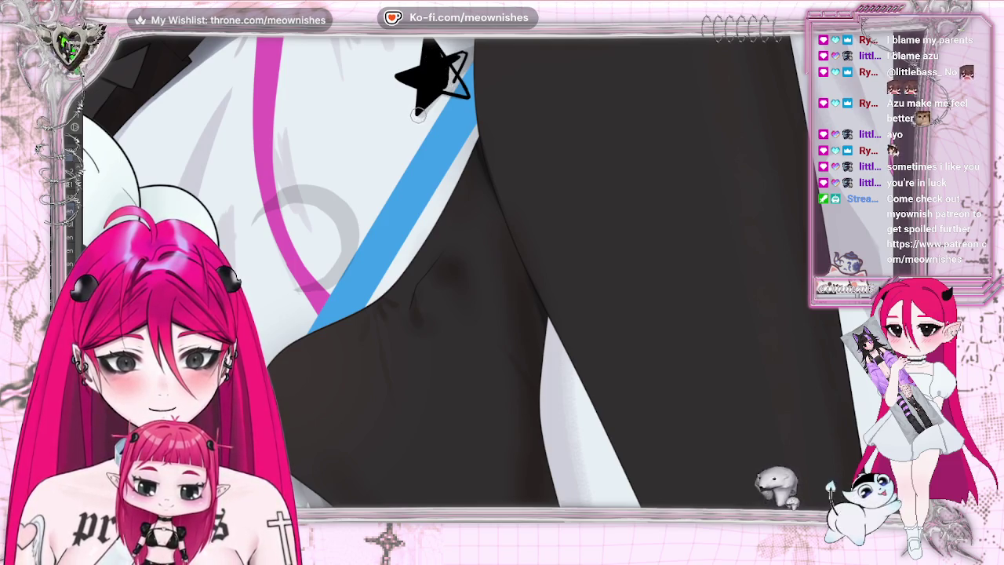
mouse_move(451, 82)
left_mouse_down()
mouse_move(459, 90)
mouse_move(452, 64)
mouse_move(437, 55)
left_mouse_up()
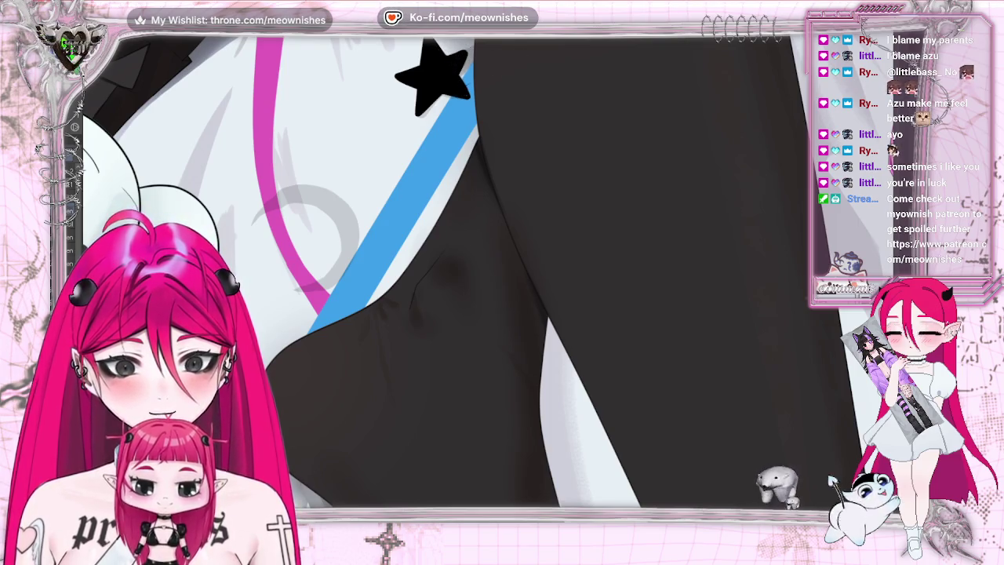
key("ctrl+alt+r")
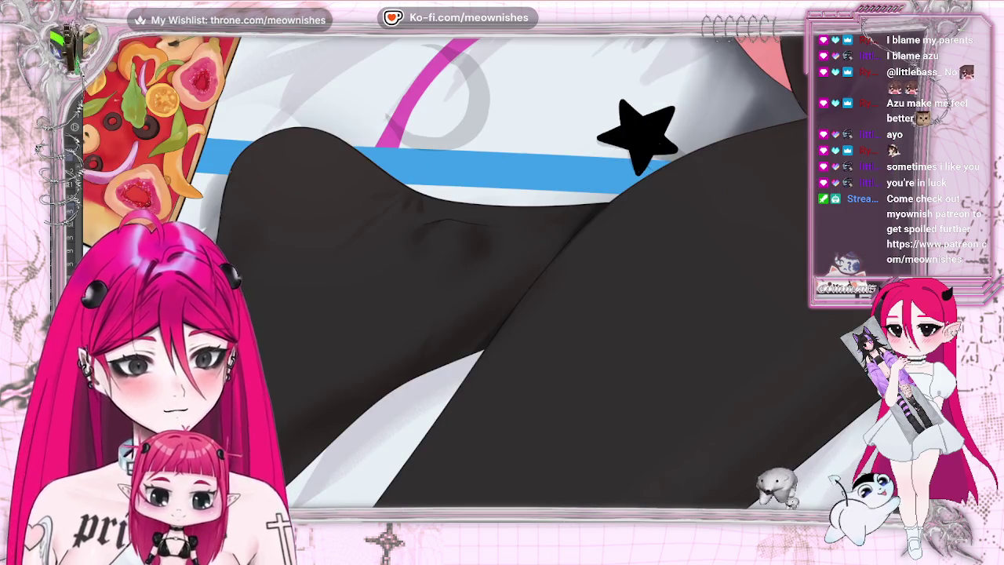
Lasso the black star, then shrink it and tilt it slightly so it sits above the blue stripe.
key("ctrl+z")
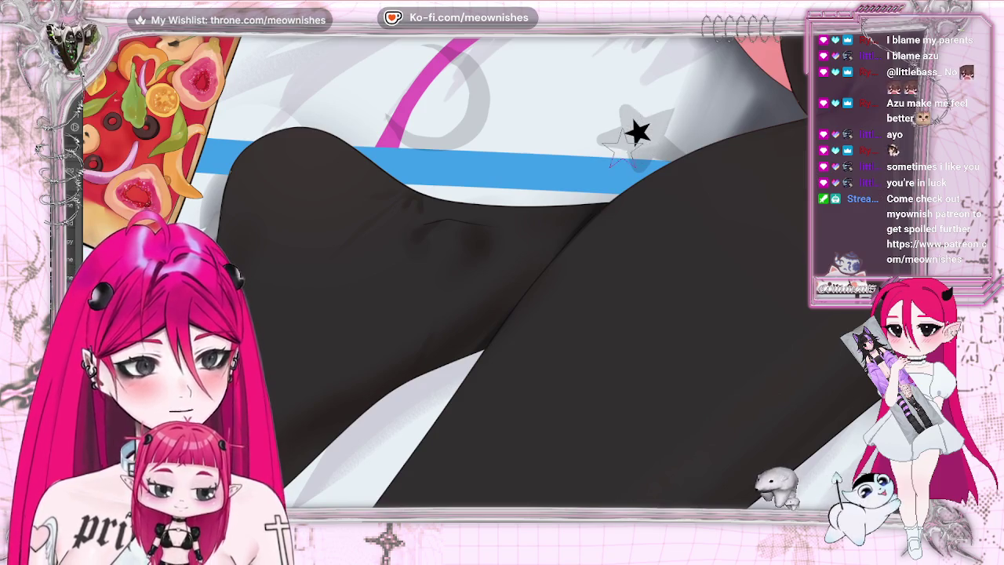
mouse_move(616, 100)
left_mouse_down()
mouse_move(665, 106)
mouse_move(637, 133)
left_mouse_up()
key("ctrl+t")
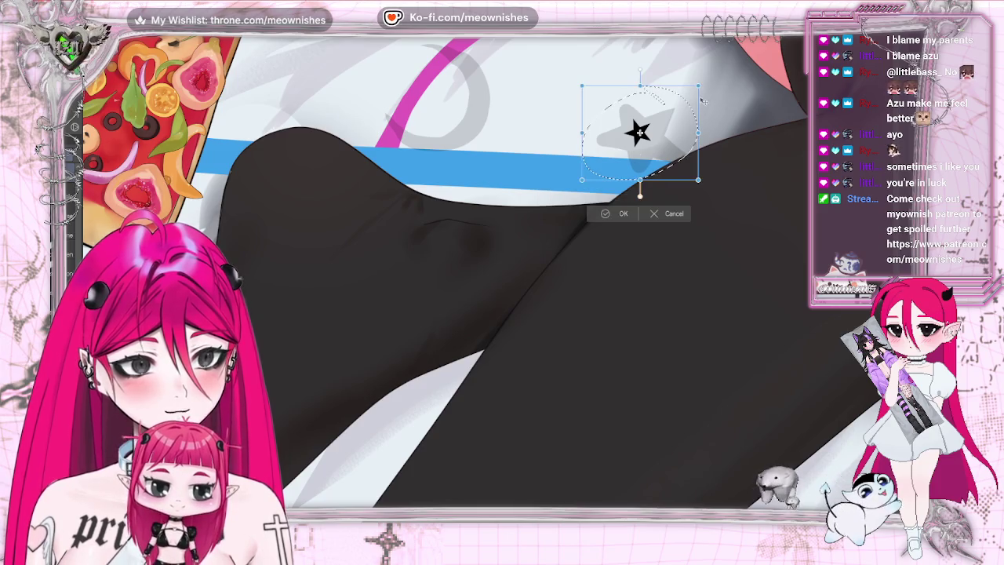
mouse_move(637, 133)
left_mouse_down()
mouse_move(676, 154)
mouse_move(675, 167)
left_mouse_up()
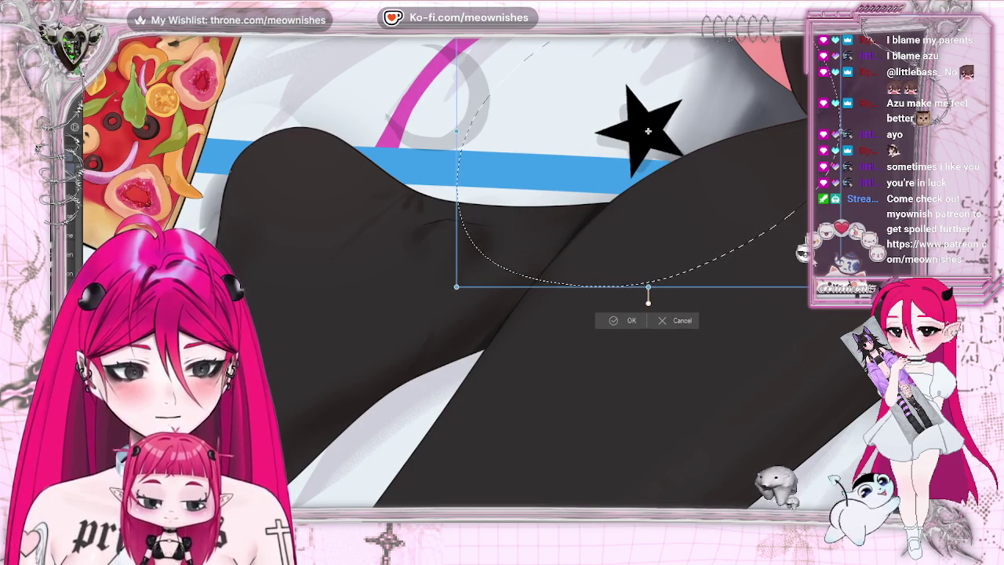
mouse_move(479, 274)
left_mouse_down()
mouse_move(693, 128)
mouse_move(693, 181)
mouse_move(606, 232)
mouse_move(654, 203)
left_mouse_up()
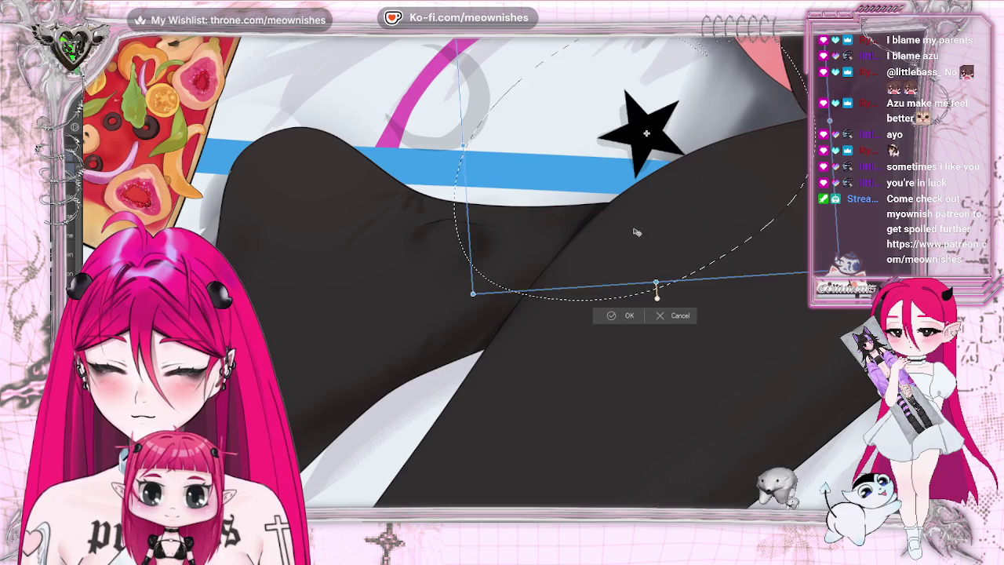
left_click_drag(653, 203, 638, 228)
left_click(603, 315)
key("ctrl+d")
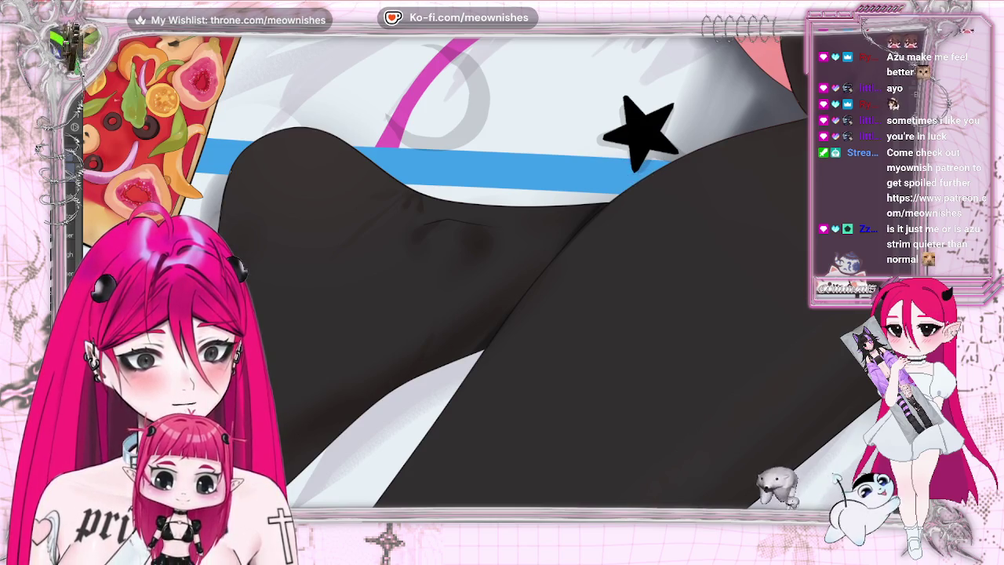
key("minus")
key("minus")
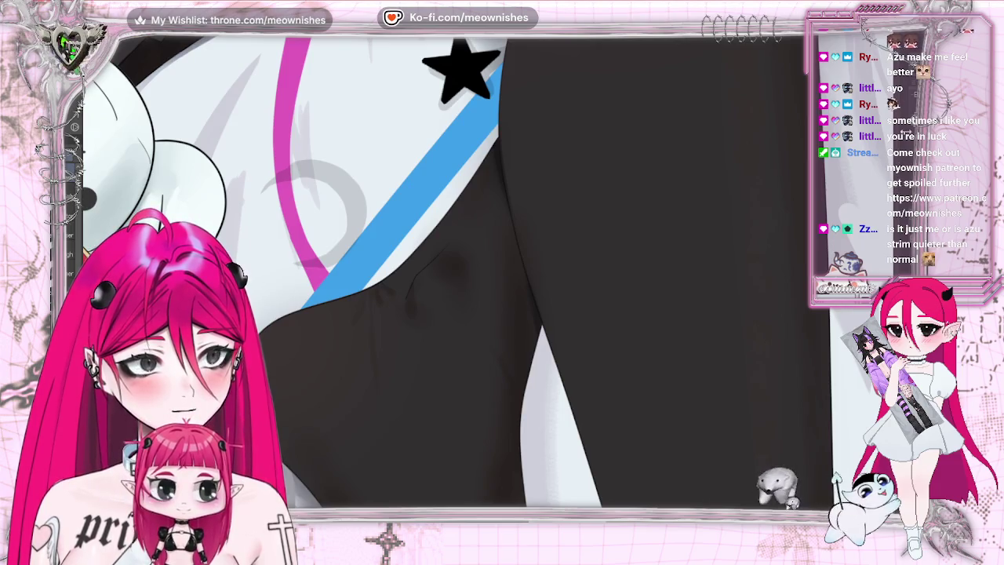
scroll(342, 272, "up", 3)
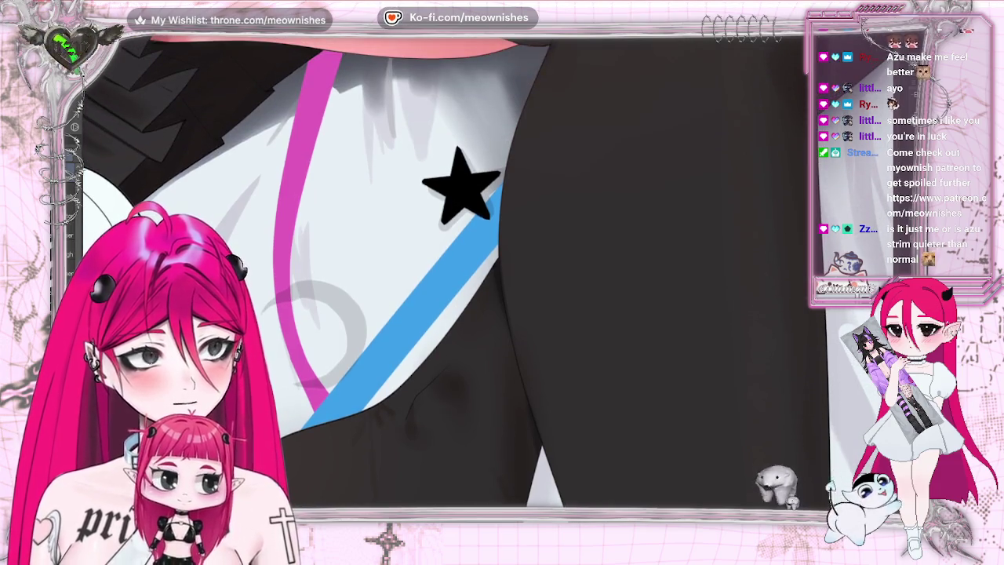
scroll(525, 395, "up", 2)
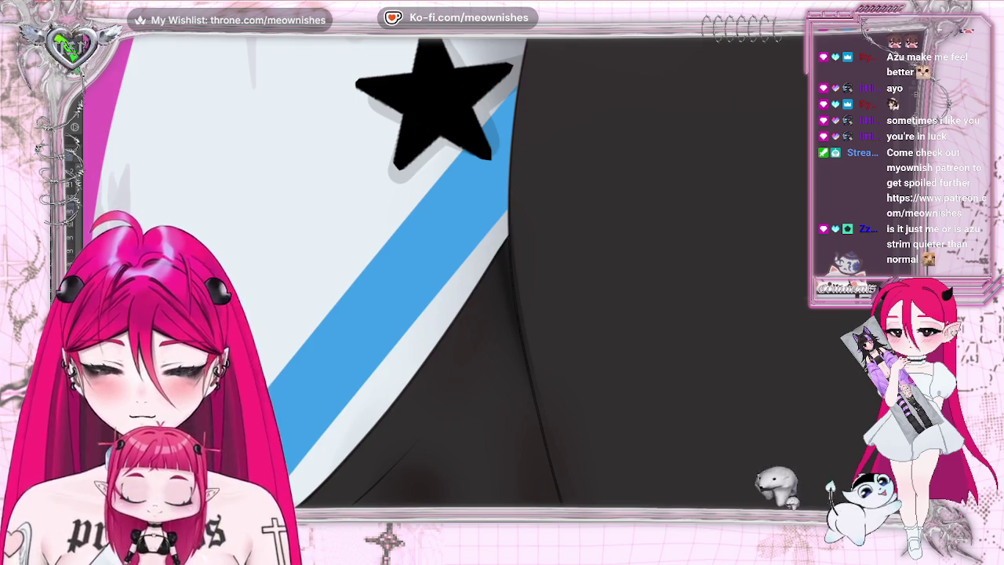
key("ctrl+[")
key("ctrl+[")
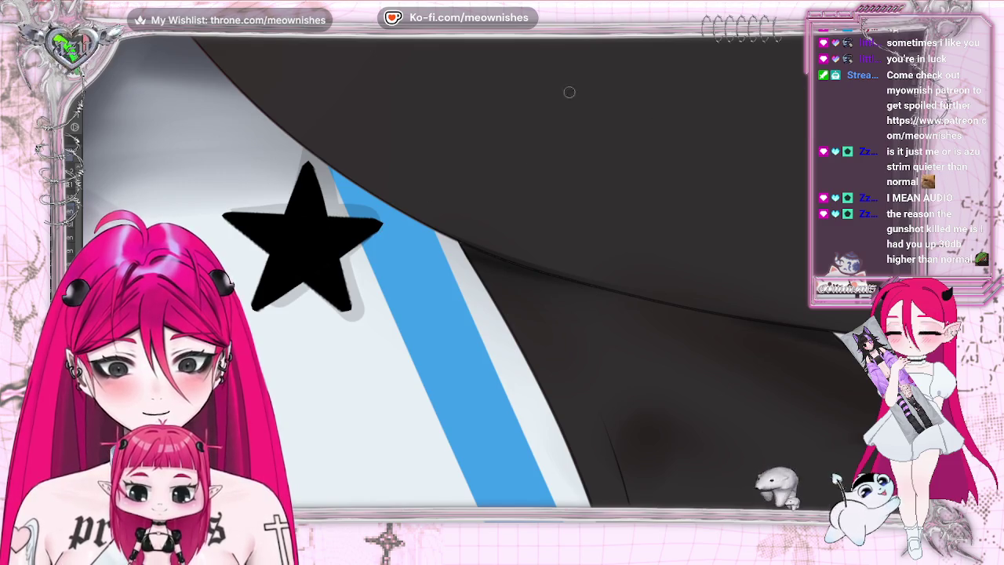
key("4")
key("4")
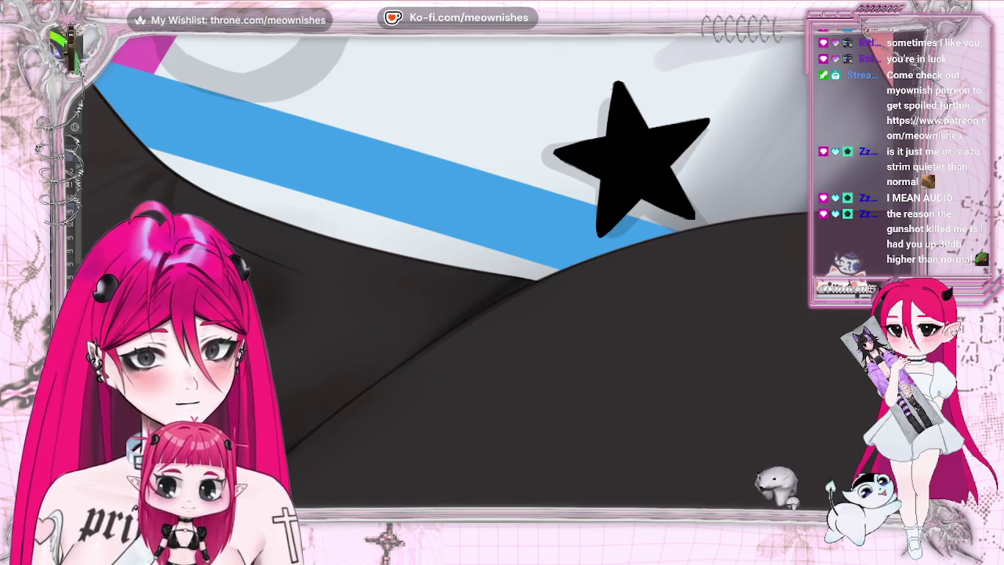
key("ctrl+z")
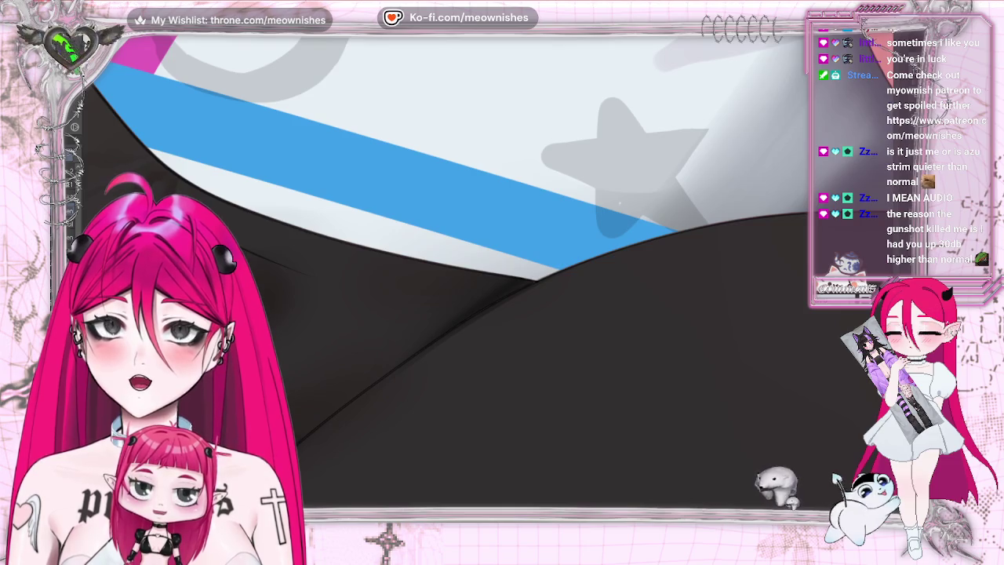
key("Delete")
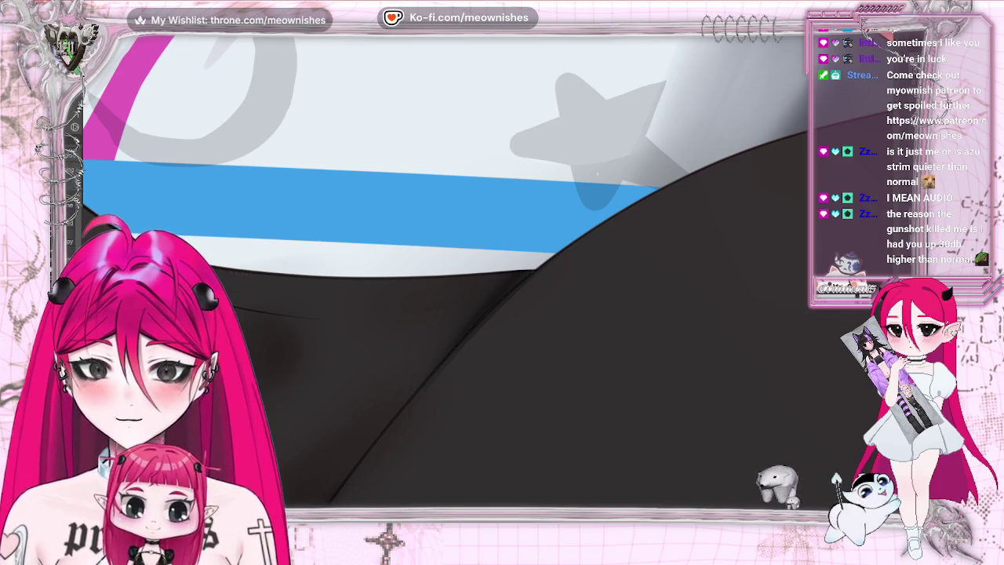
Stamp black stars, erase the extra one, move the star onto the grey outline and select it for expansion.
left_click(610, 138)
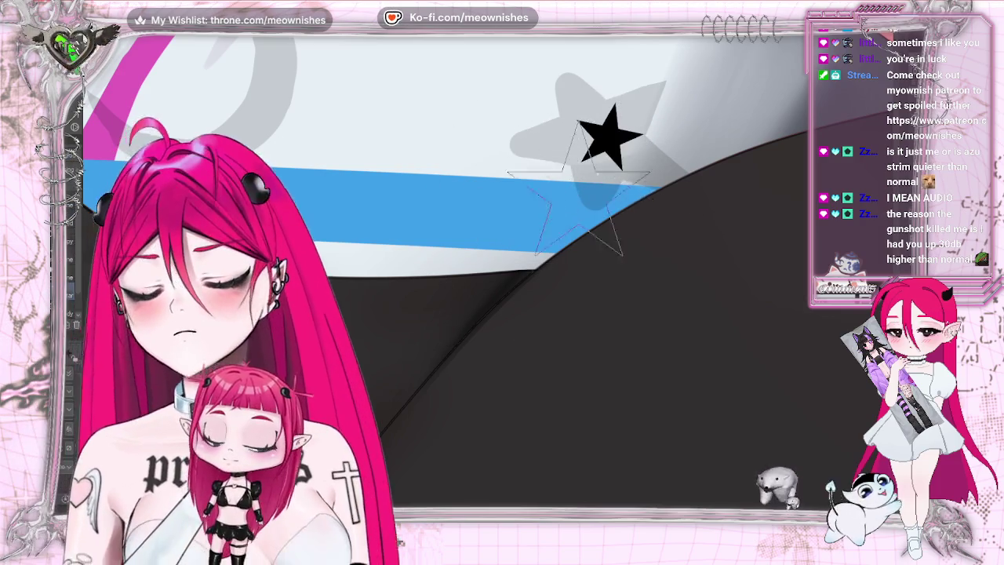
left_click(561, 212)
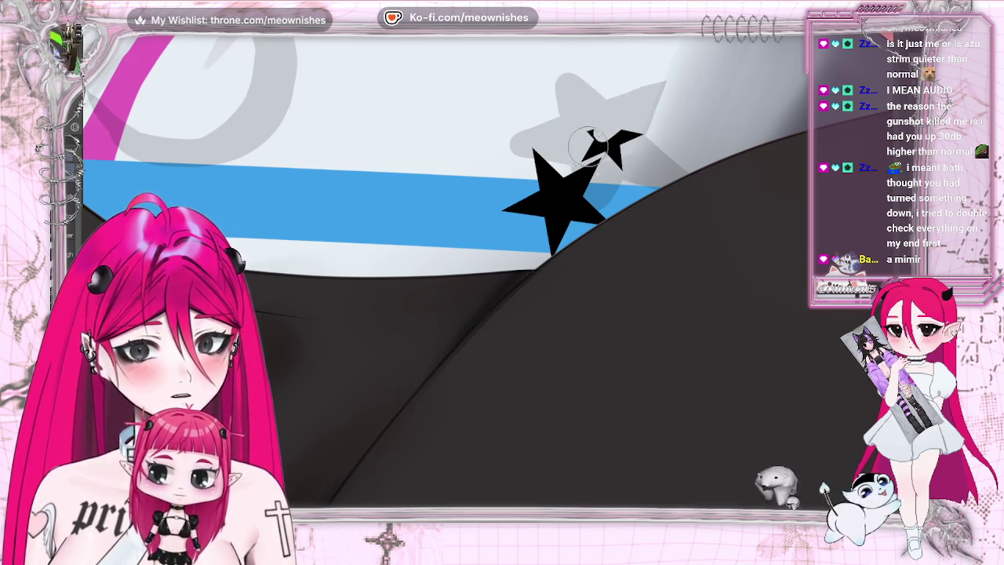
left_click_drag(602, 144, 621, 172)
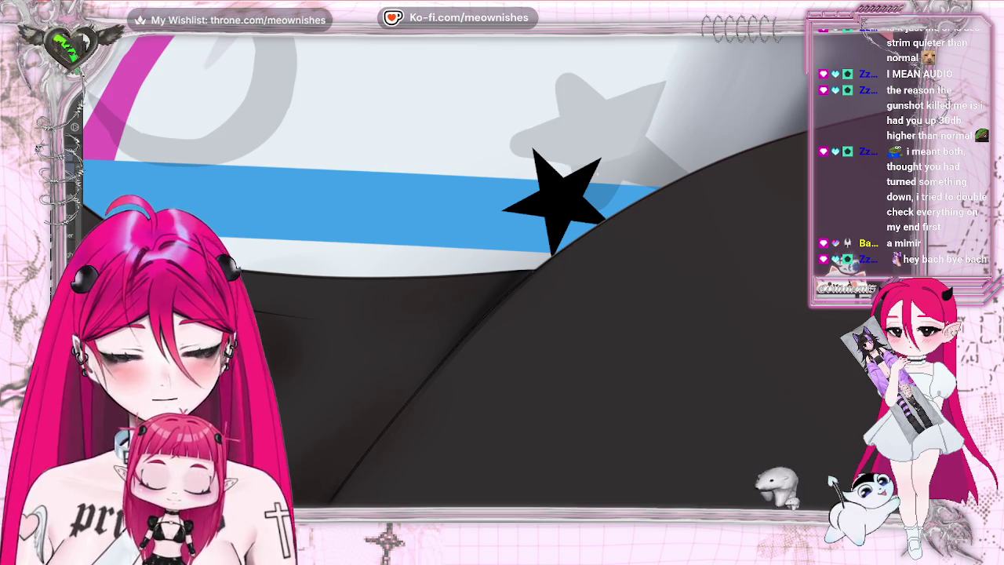
left_click_drag(594, 251, 635, 196)
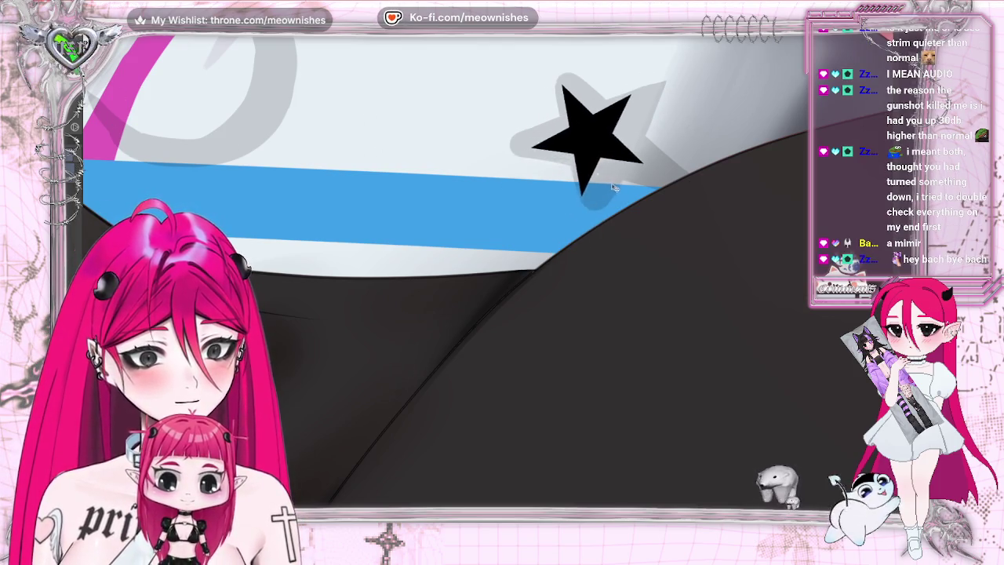
key("ctrl+t")
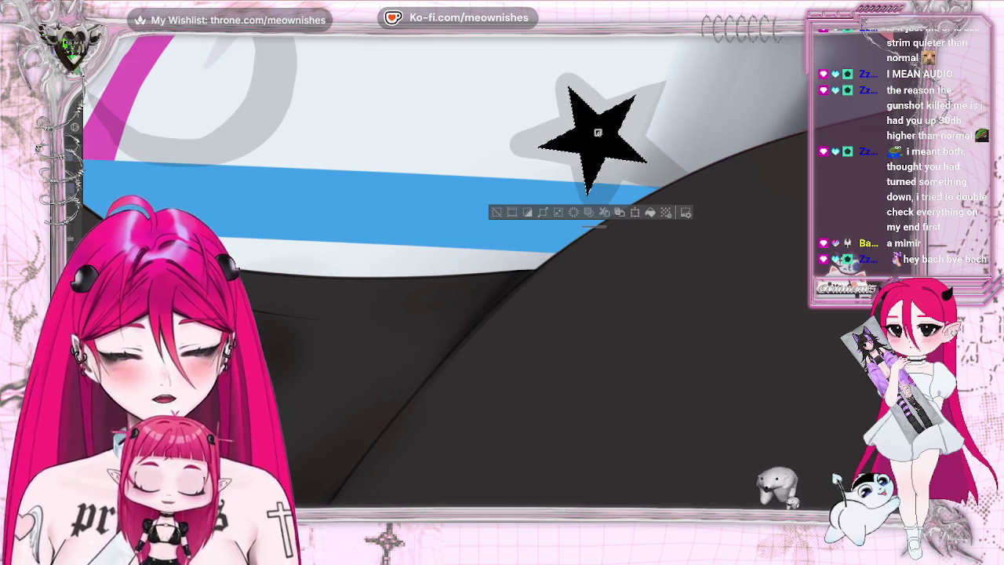
left_click(542, 213)
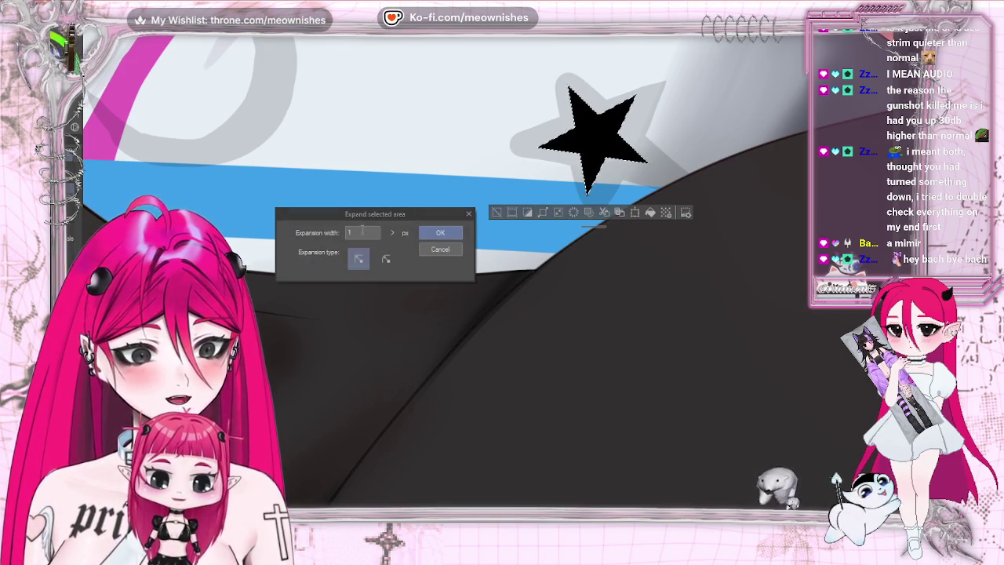
Expand the star selection by 50 px, fill it black, and deselect.
type("50")
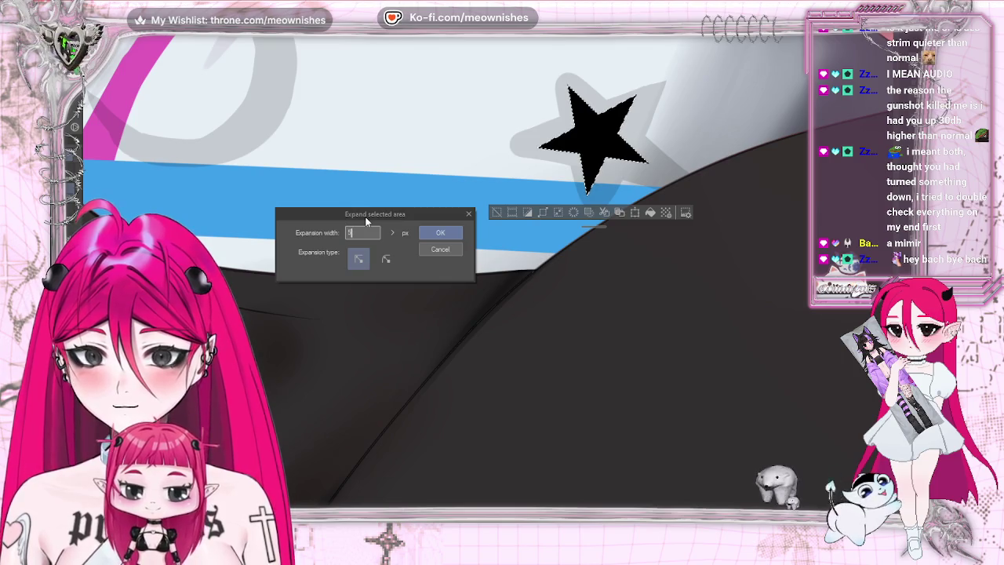
key("Return")
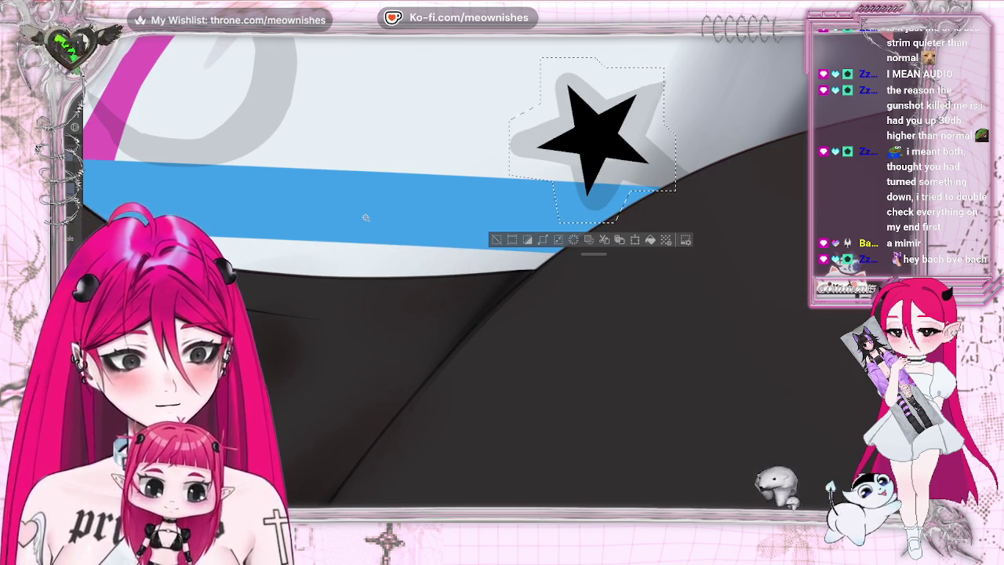
key("ctrl+z")
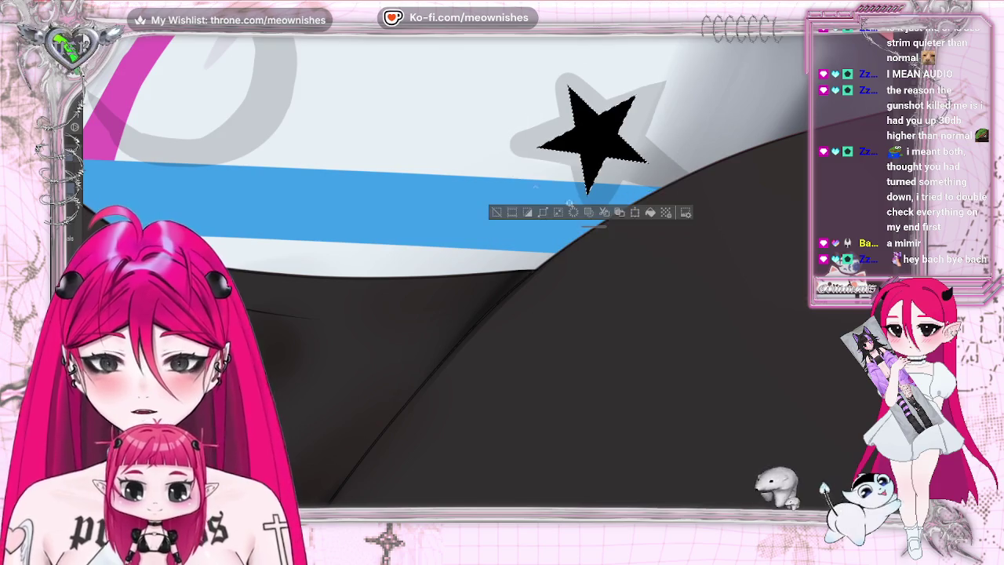
left_click(542, 212)
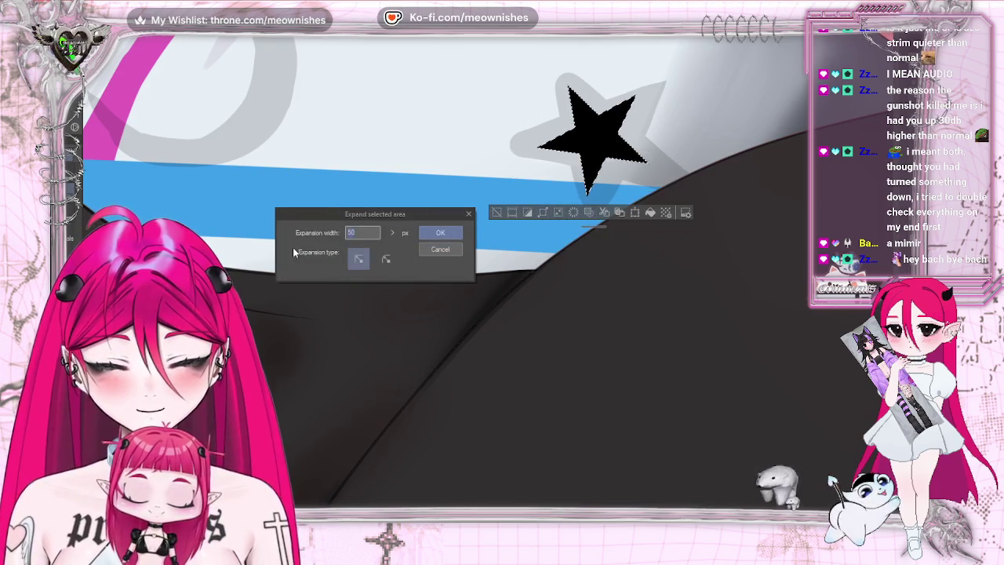
key("Return")
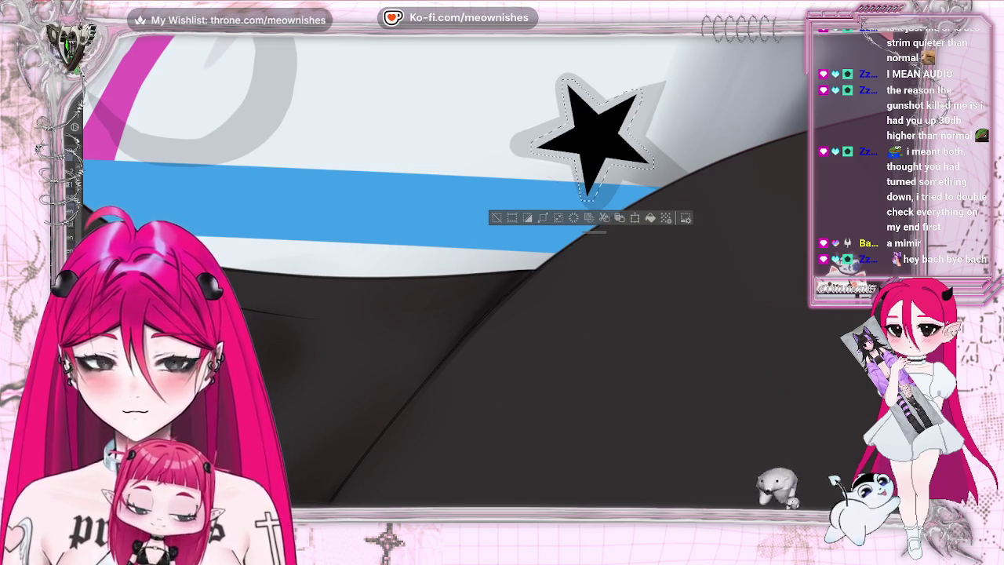
left_click(562, 145)
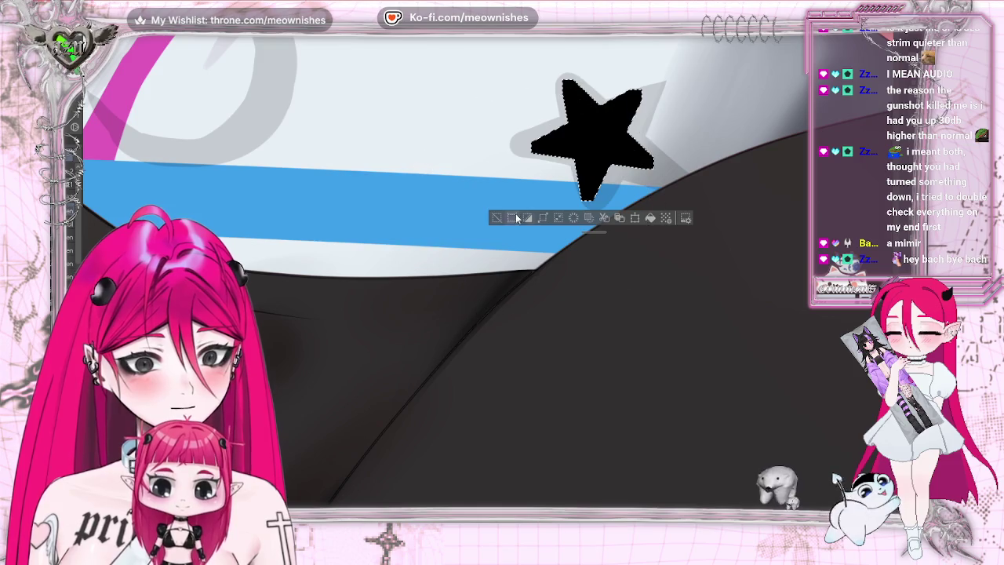
key("ctrl+d")
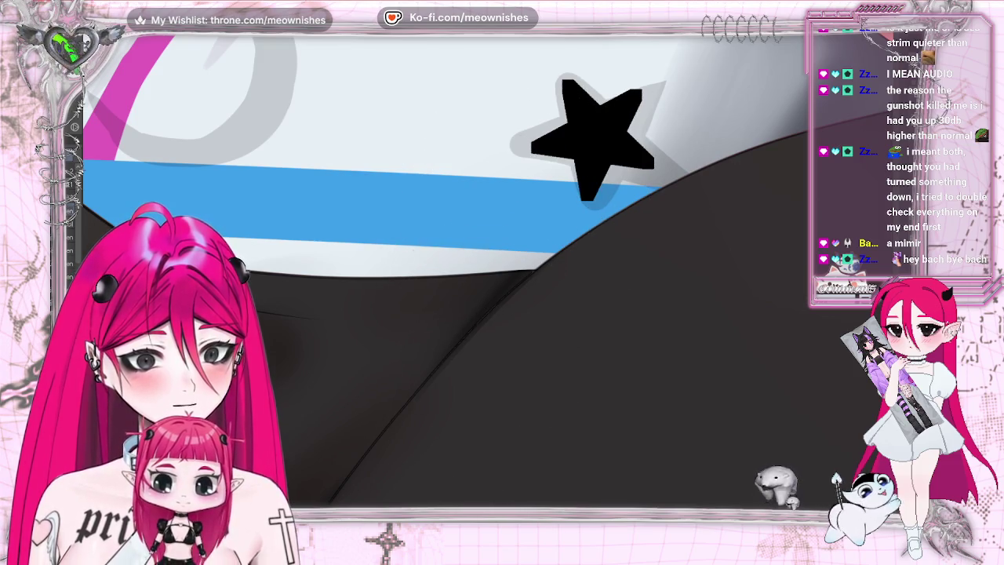
scroll(541, 235, "down", 3)
Flip the canvas view and erase the thickened black star, lightening the grey star beneath.
scroll(541, 235, "down", 2)
scroll(541, 235, "up", 3)
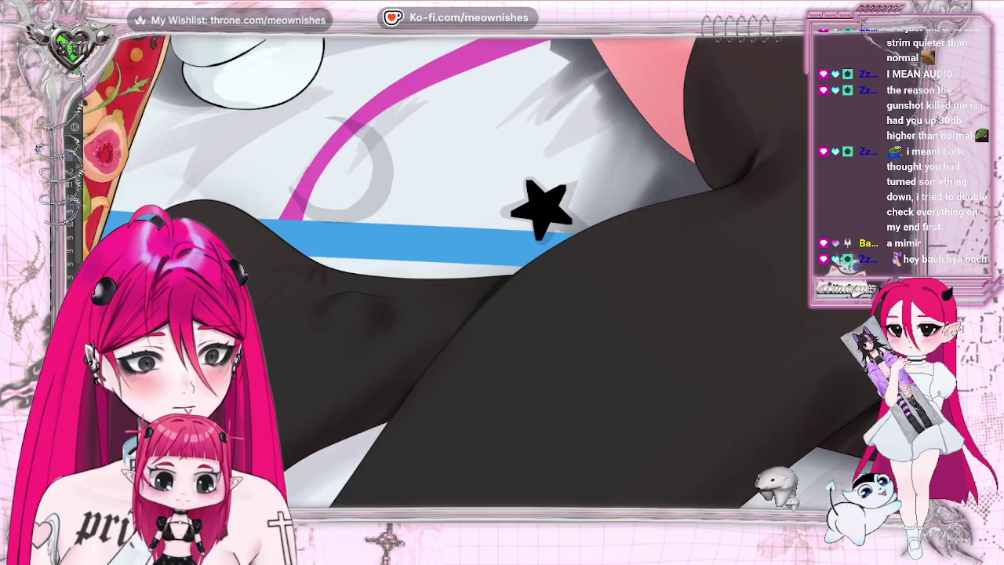
scroll(489, 275, "up", 2)
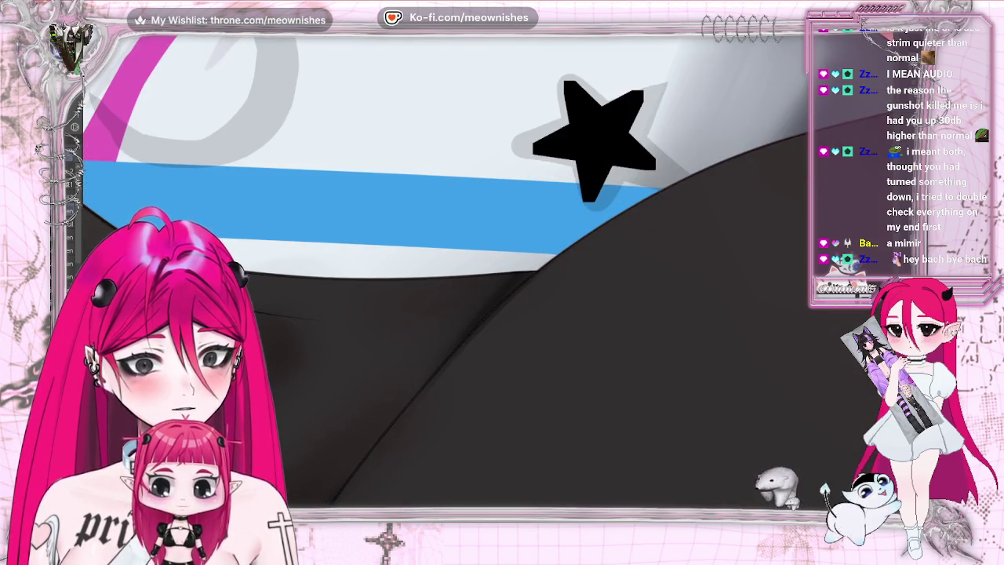
key("m")
key("m")
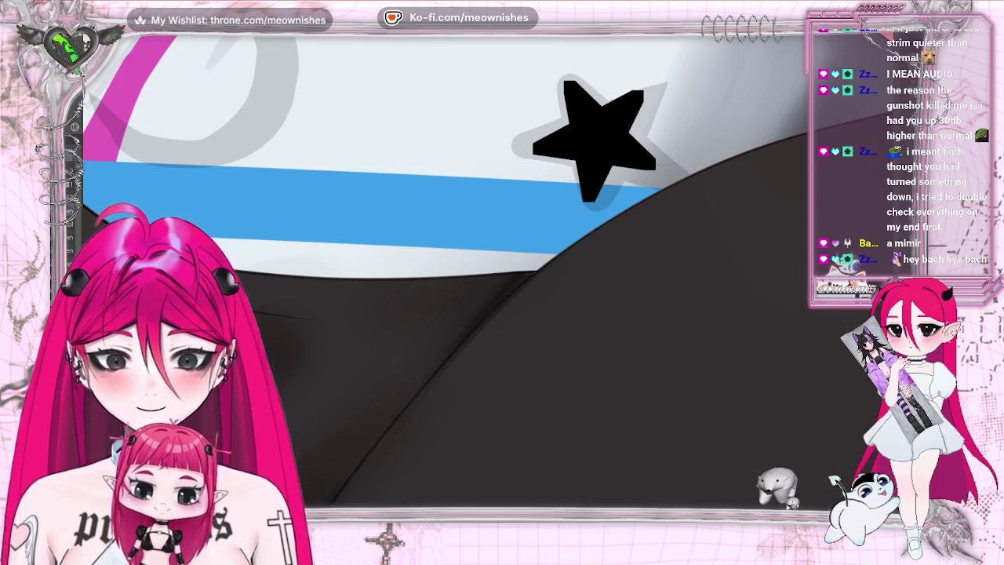
left_click_drag(620, 118, 590, 229)
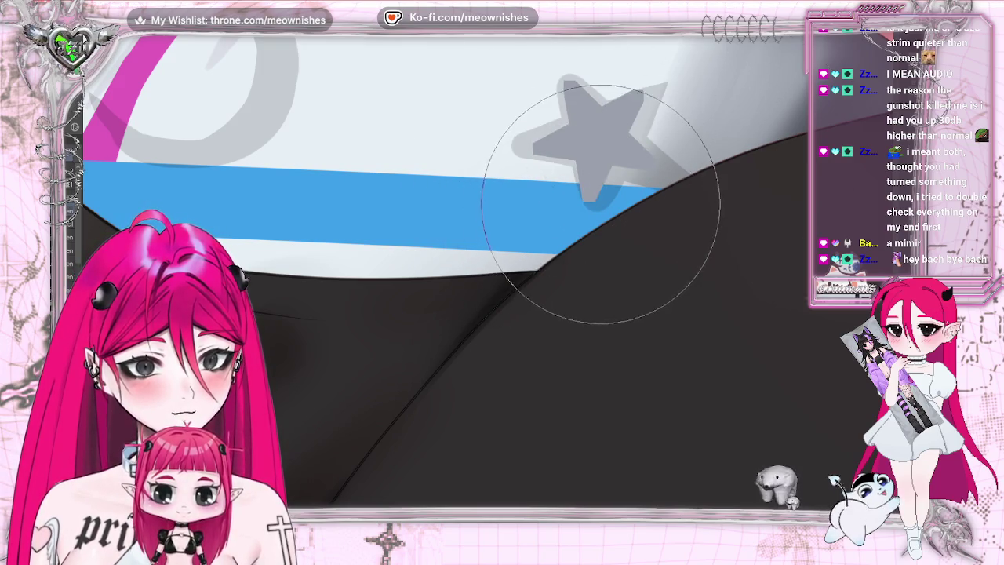
scroll(470, 290, "down", 5)
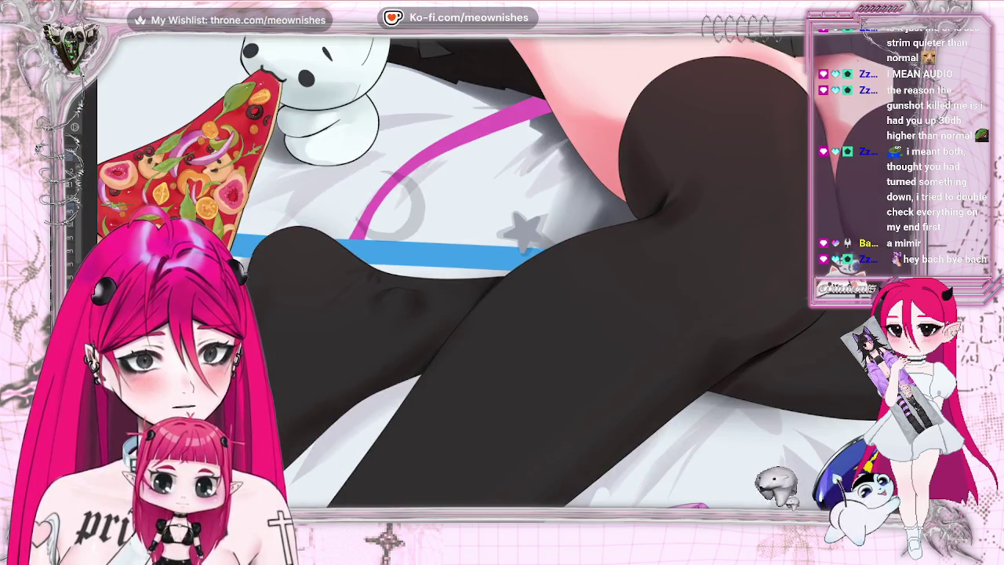
scroll(461, 294, "up", 3)
left_click_drag(541, 164, 576, 208)
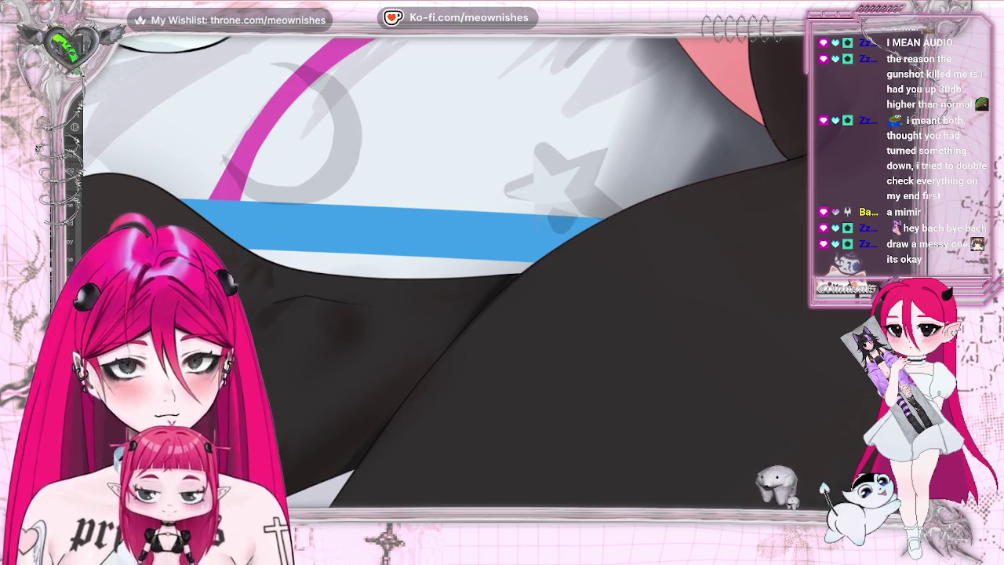
key("ctrl+z")
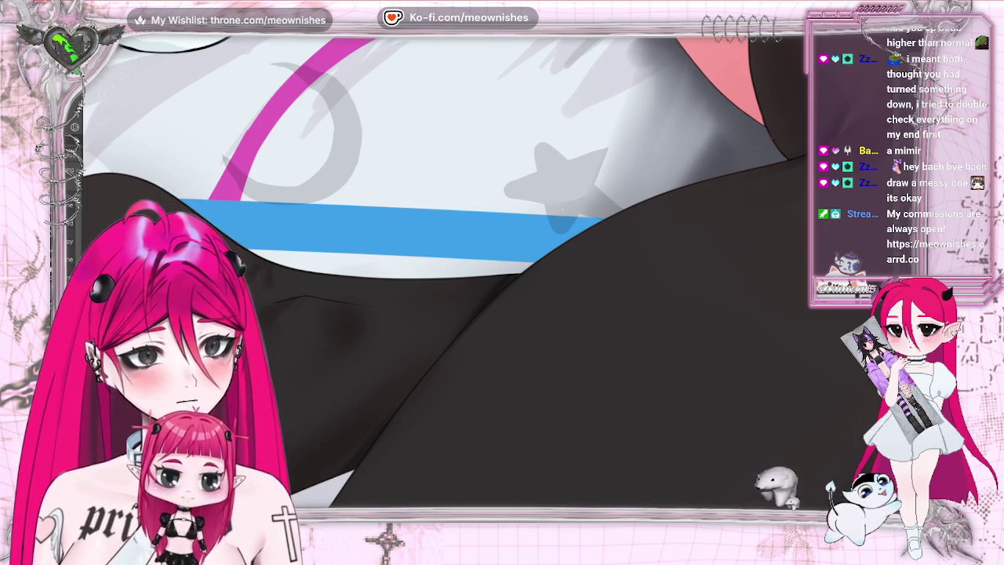
key("Tab")
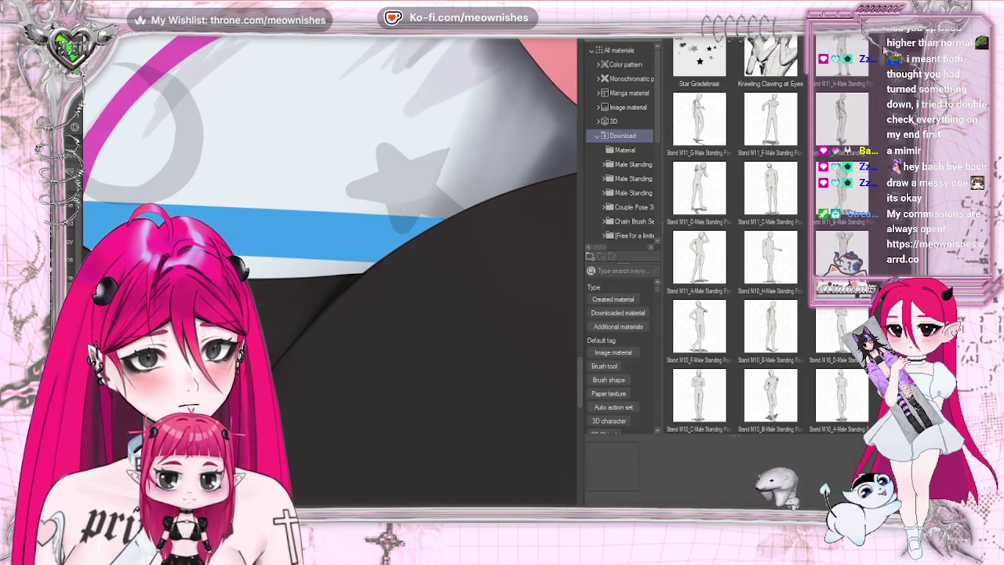
With the Star Gradebrasi brush, undo a scatter over the stripe and stamp one tiny star at the grey star's tip.
left_click(706, 61)
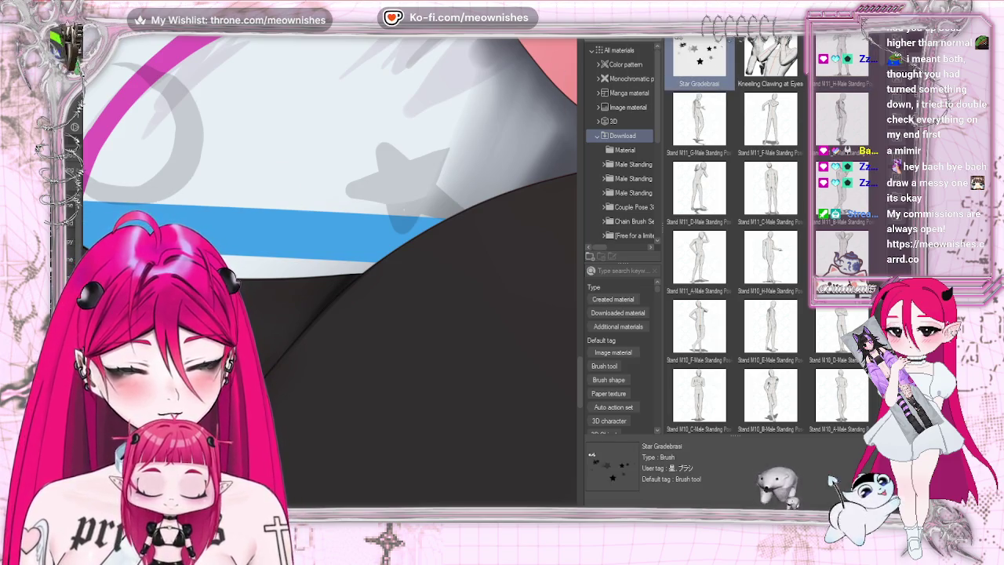
key("Tab")
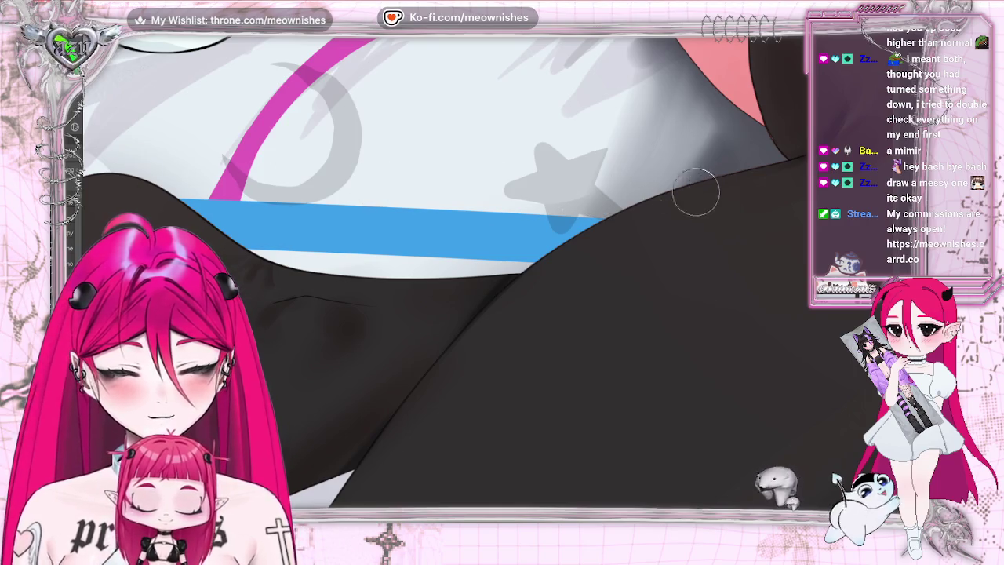
mouse_move(558, 188)
left_mouse_down()
mouse_move(403, 262)
mouse_move(650, 141)
mouse_move(464, 208)
left_mouse_up()
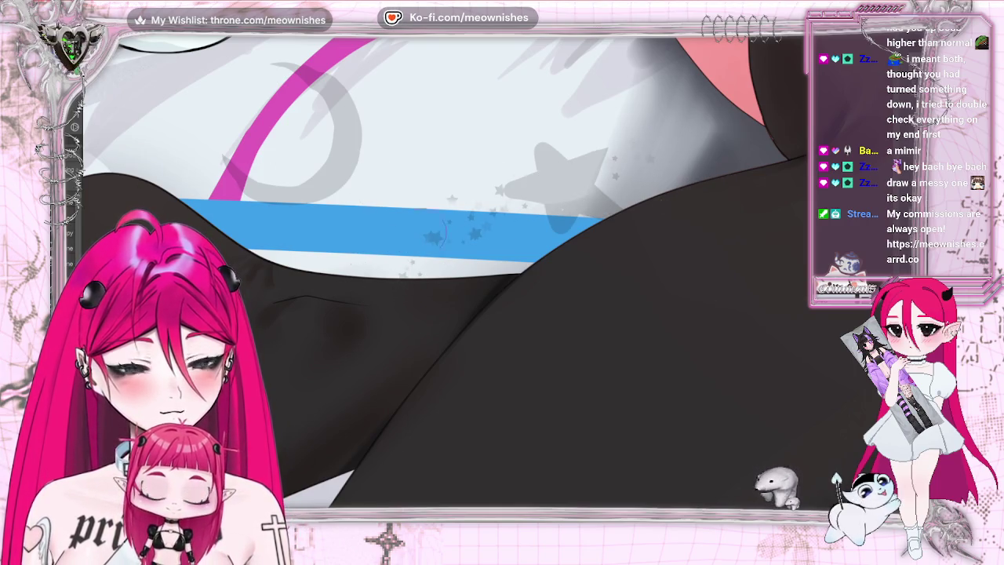
key("ctrl+z")
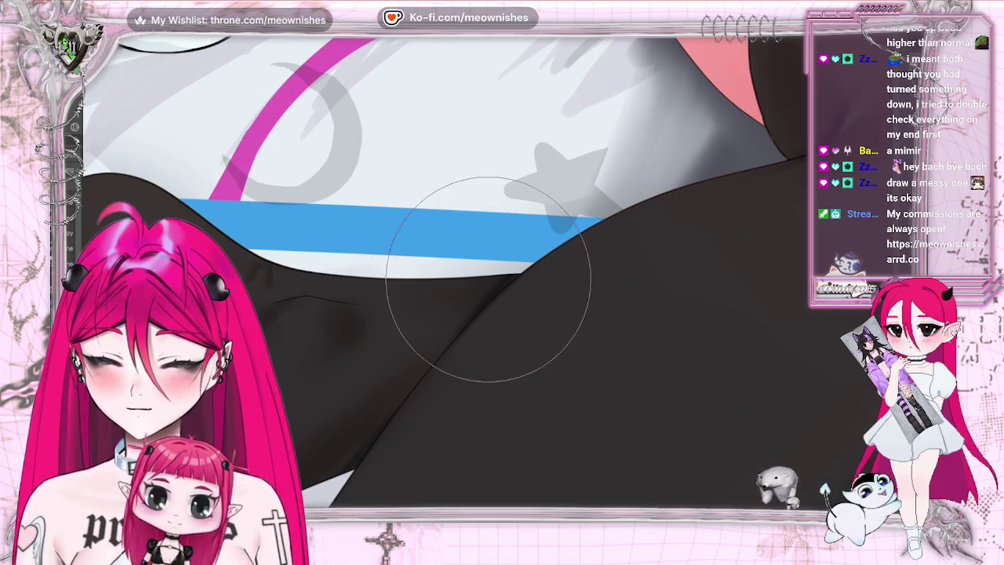
left_click_drag(437, 197, 547, 131)
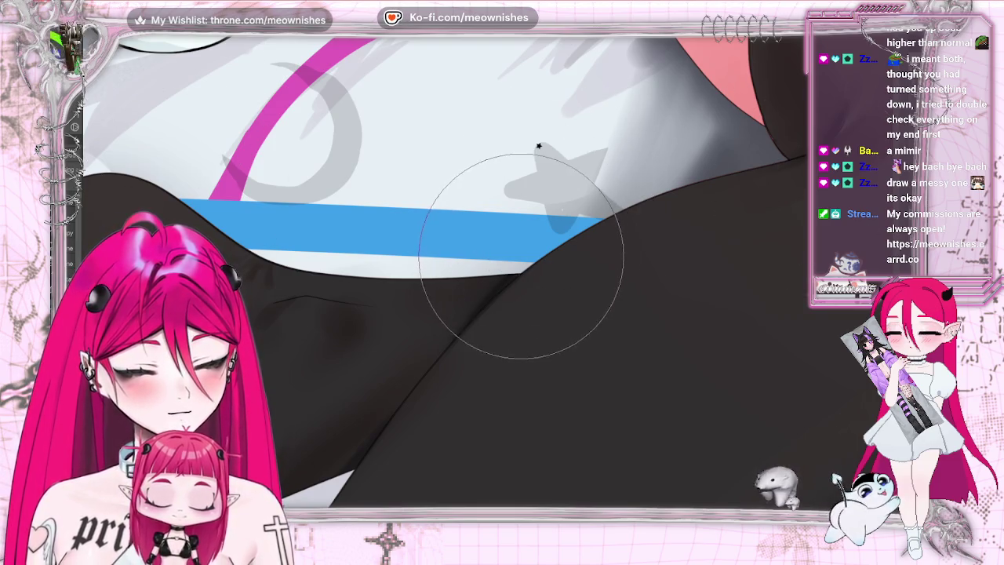
Lasso the tiny star, try scaling and moving it, then cancel the transform and deselect.
left_click_drag(538, 145, 541, 149)
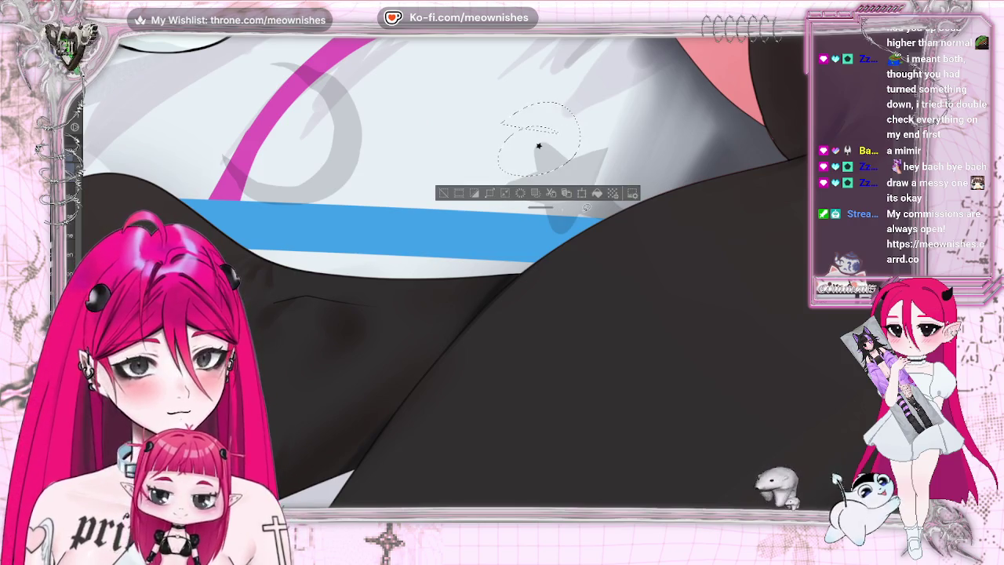
key("ctrl+t")
left_click_drag(497, 176, 269, 347)
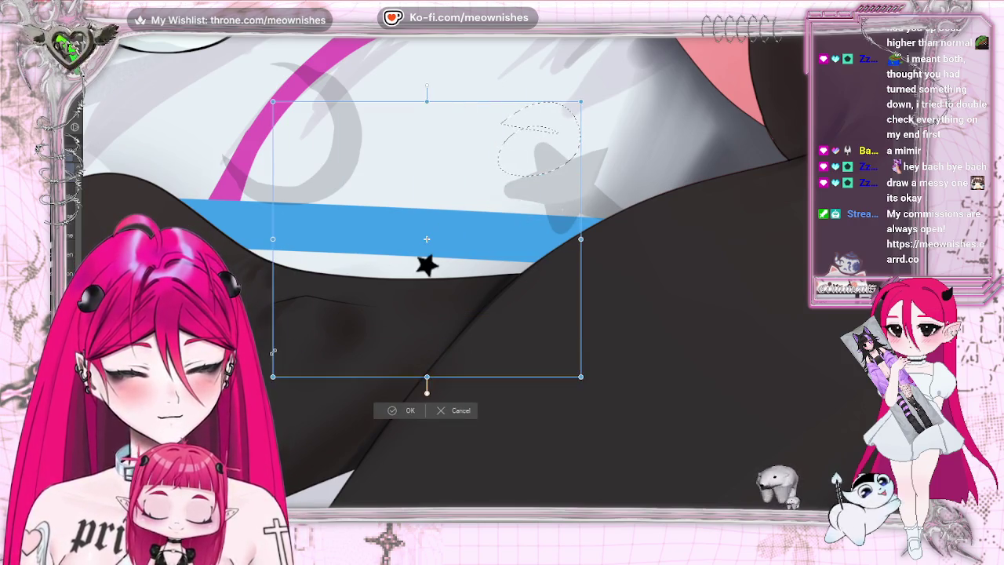
left_click_drag(610, 206, 637, 188)
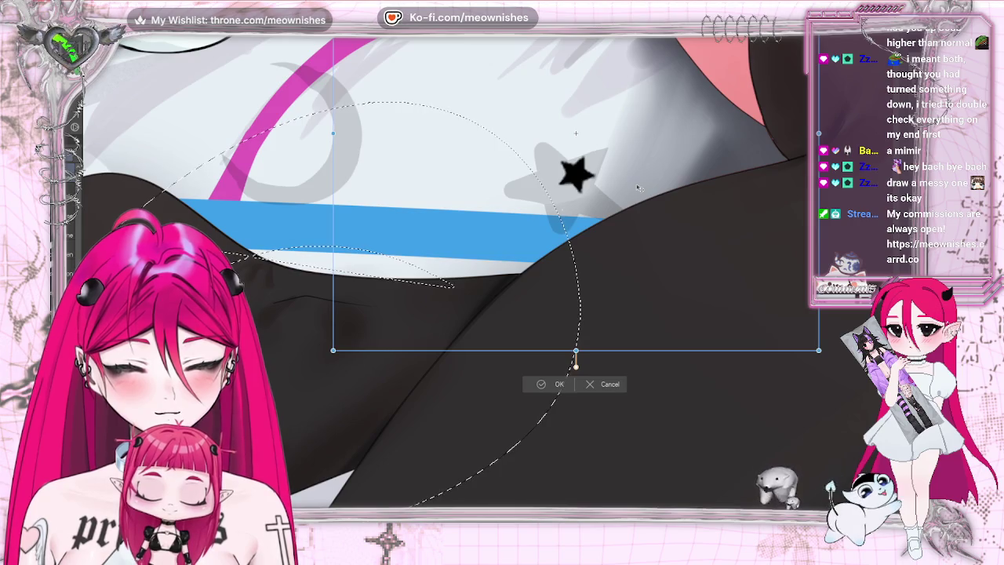
left_click(596, 385)
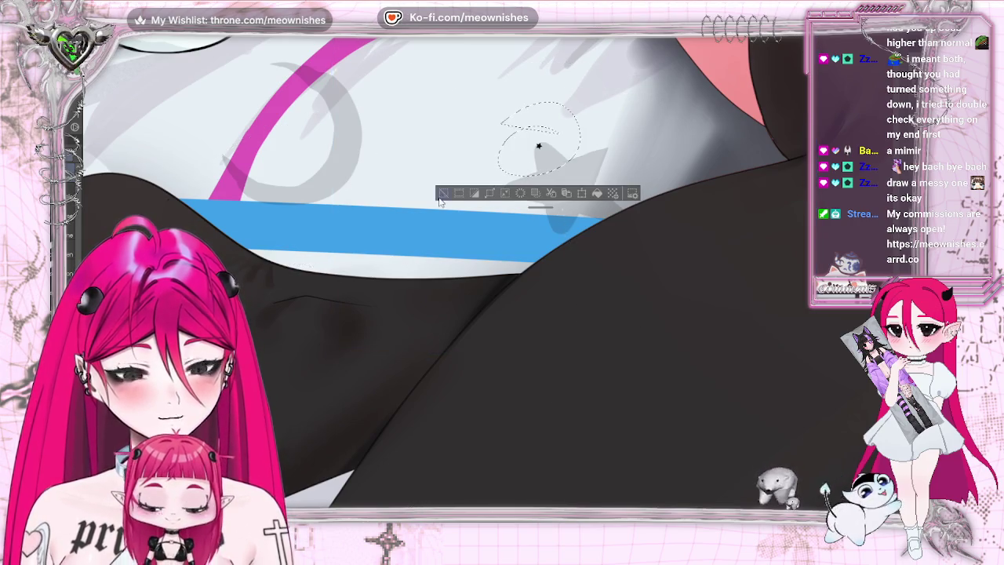
key("ctrl+d")
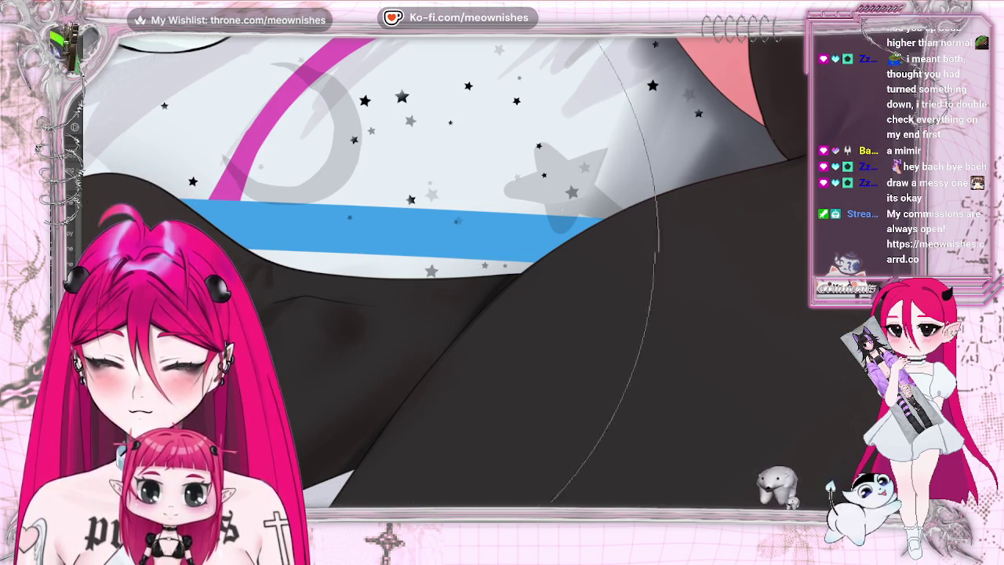
Zoom in on the stripes, try scattering stars across the pink and blue stripes, and undo both attempts.
key("ctrl+minus")
key("ctrl+0")
key("ctrl+plus")
key("ctrl+plus")
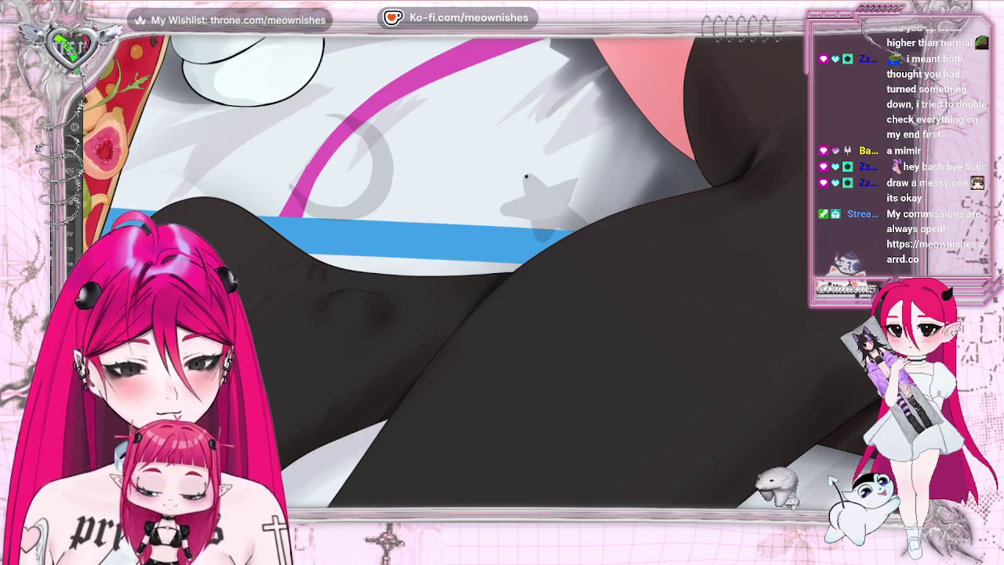
left_click_drag(413, 41, 239, 281)
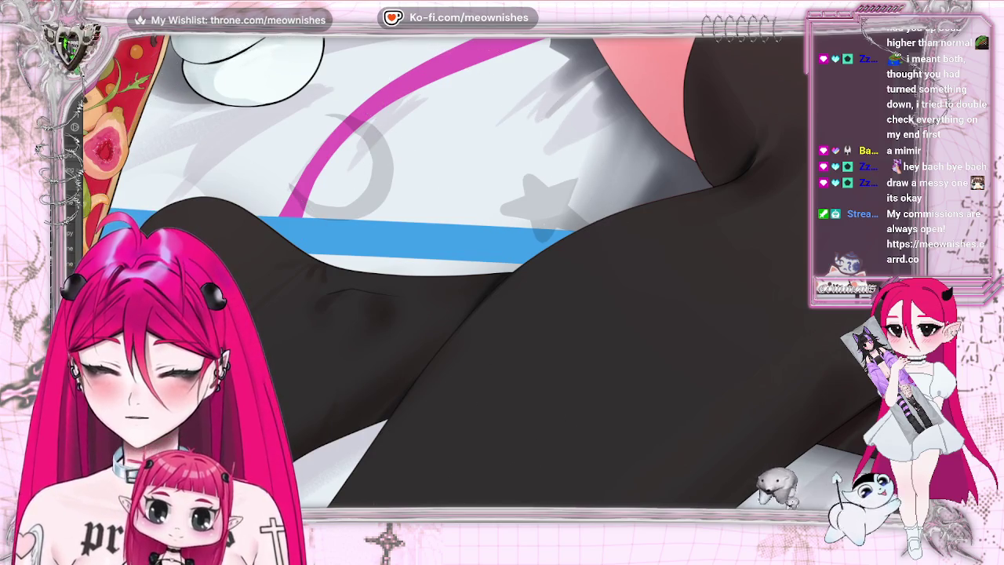
mouse_move(439, 157)
left_mouse_down()
mouse_move(407, 243)
mouse_move(439, 157)
left_mouse_up()
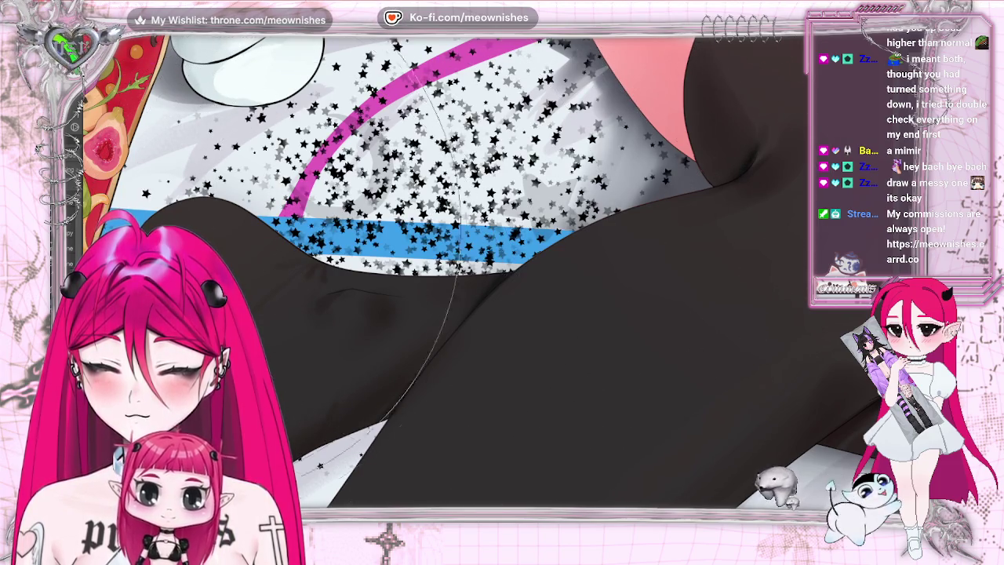
key("ctrl+z")
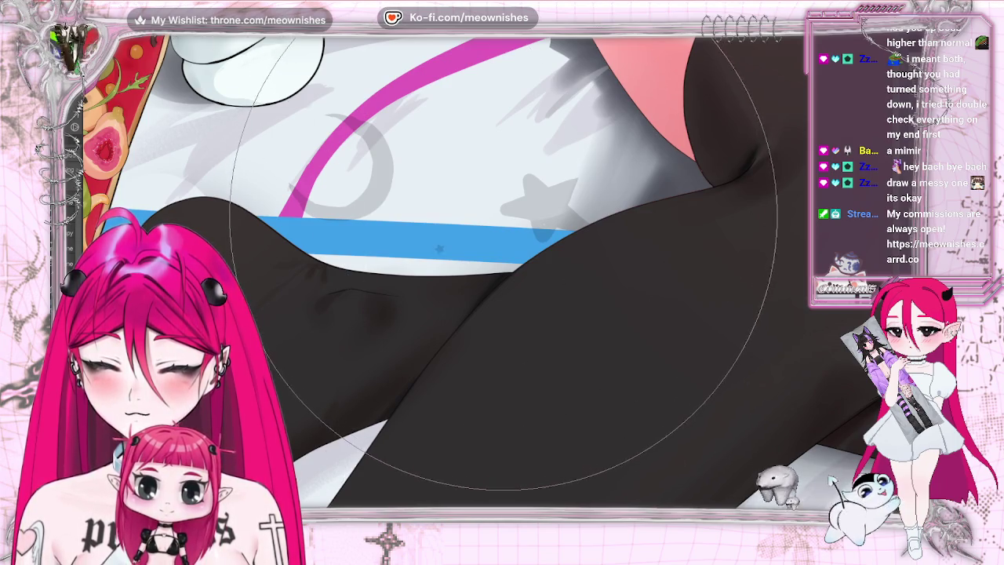
left_click_drag(492, 267, 439, 156)
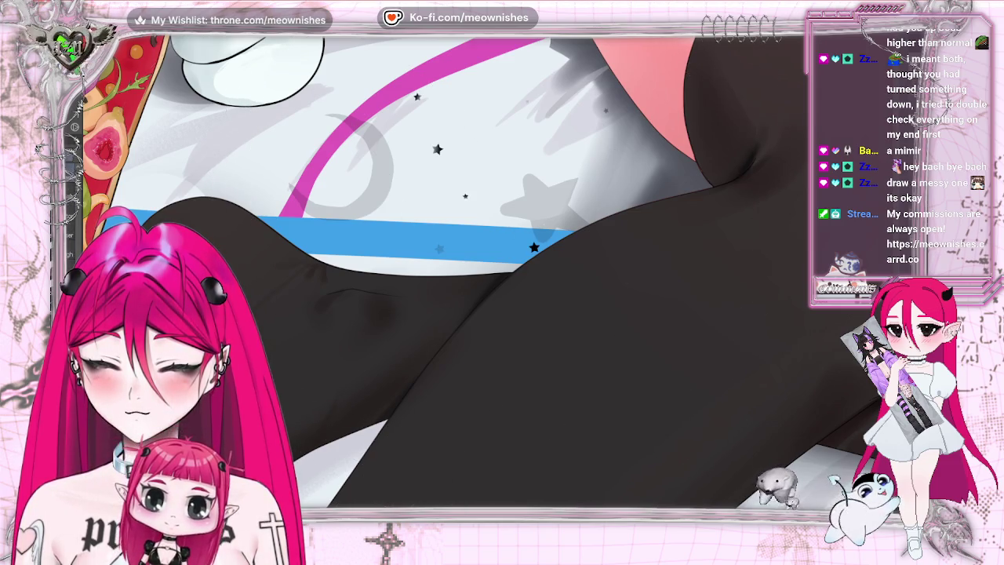
key("ctrl+z")
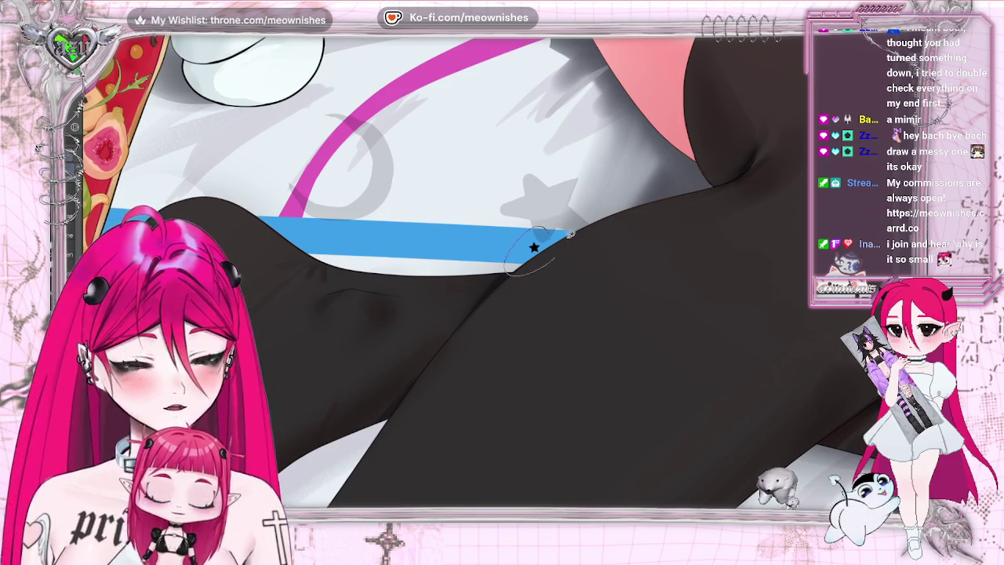
Lasso the star on the blue stripe and start enlarging it with a transform.
left_click_drag(541, 208, 518, 270)
left_click(573, 293)
left_click_drag(565, 212, 694, 83)
Move, enlarge and rotate the star about 45 degrees over the grey star, then apply the transform.
left_click_drag(628, 222, 469, 254)
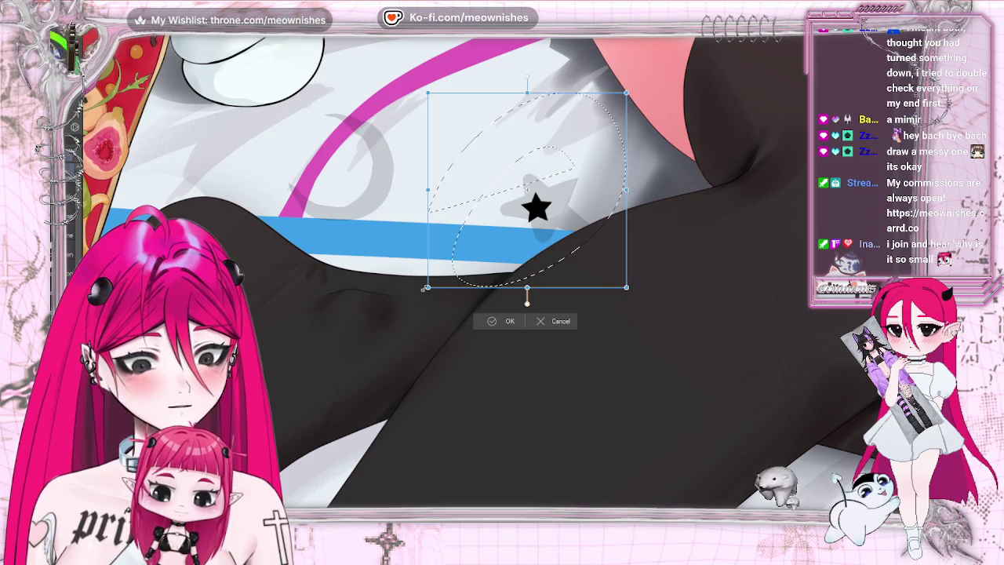
left_click_drag(423, 287, 249, 463)
left_click_drag(467, 356, 559, 244)
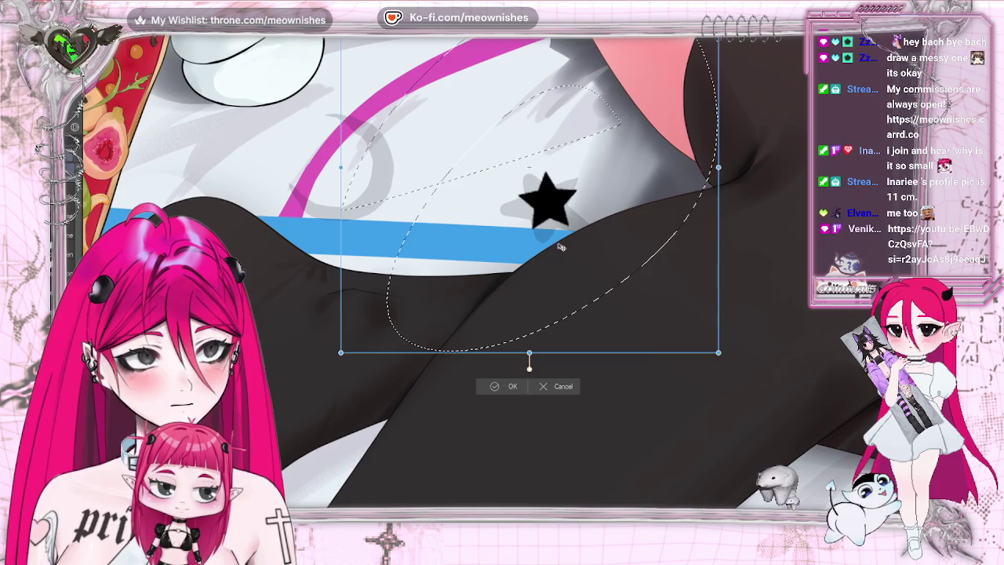
left_click_drag(720, 235, 675, 329)
mouse_move(368, 352)
left_mouse_down()
mouse_move(399, 315)
mouse_move(379, 300)
left_mouse_up()
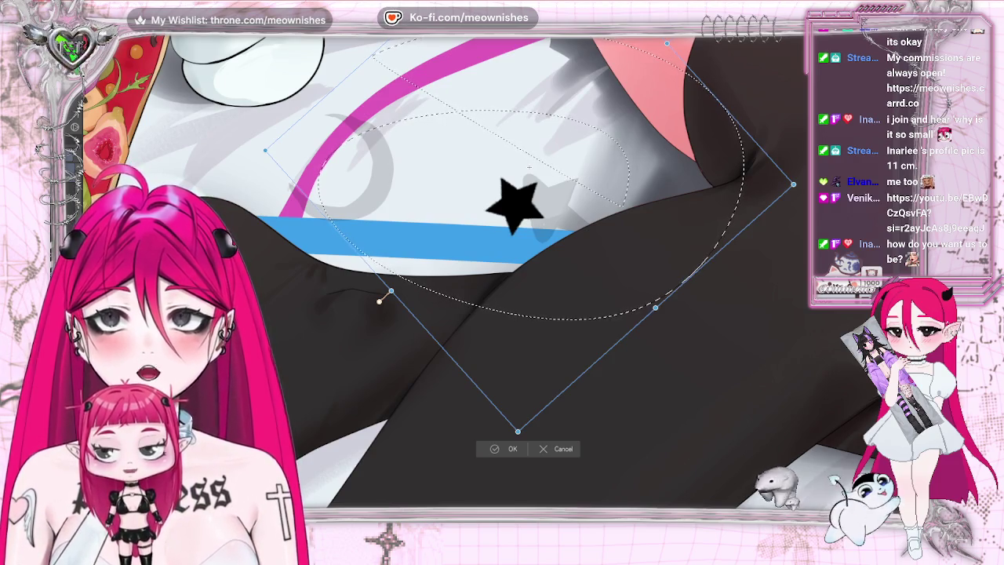
left_click_drag(381, 300, 314, 360)
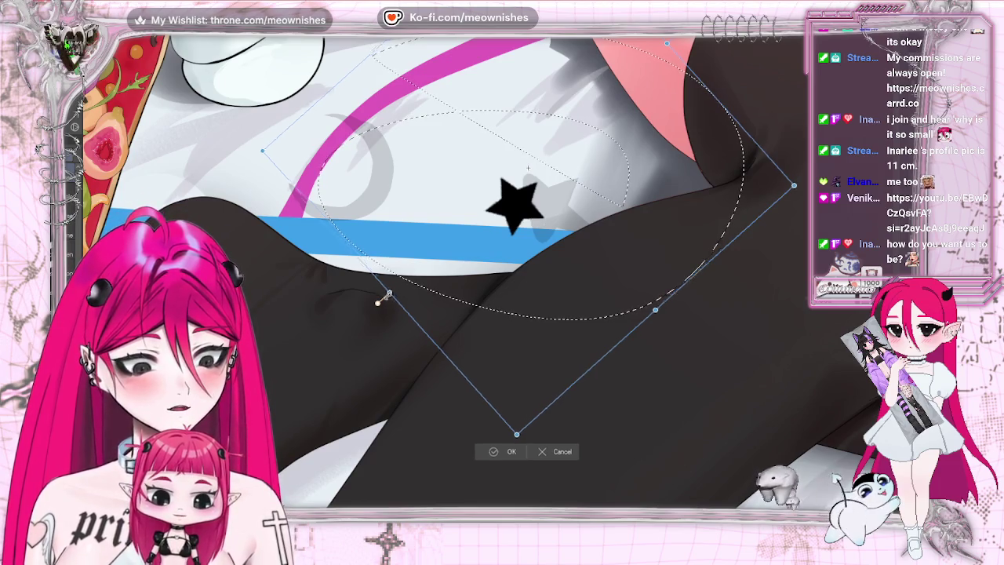
left_click_drag(494, 197, 559, 299)
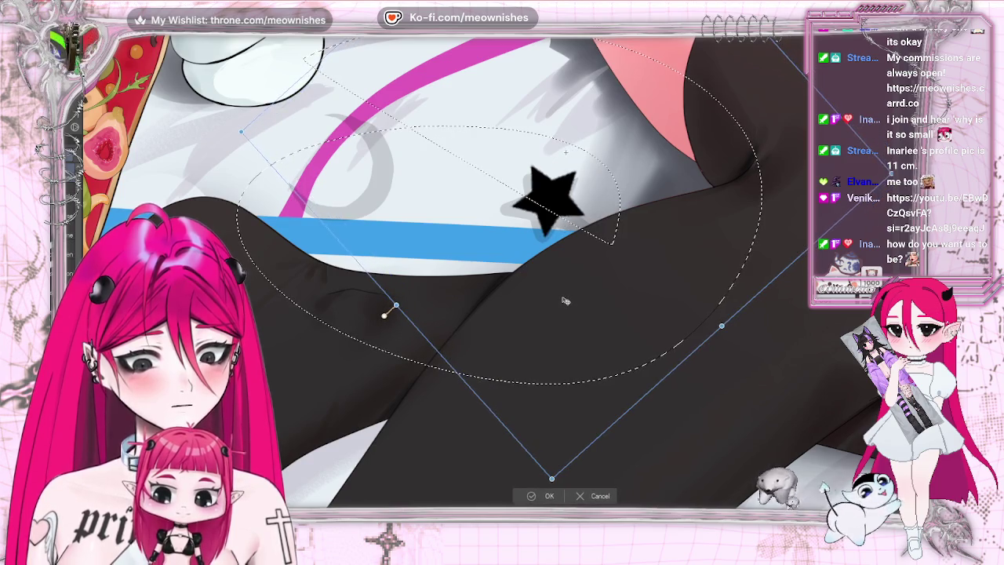
left_click(533, 497)
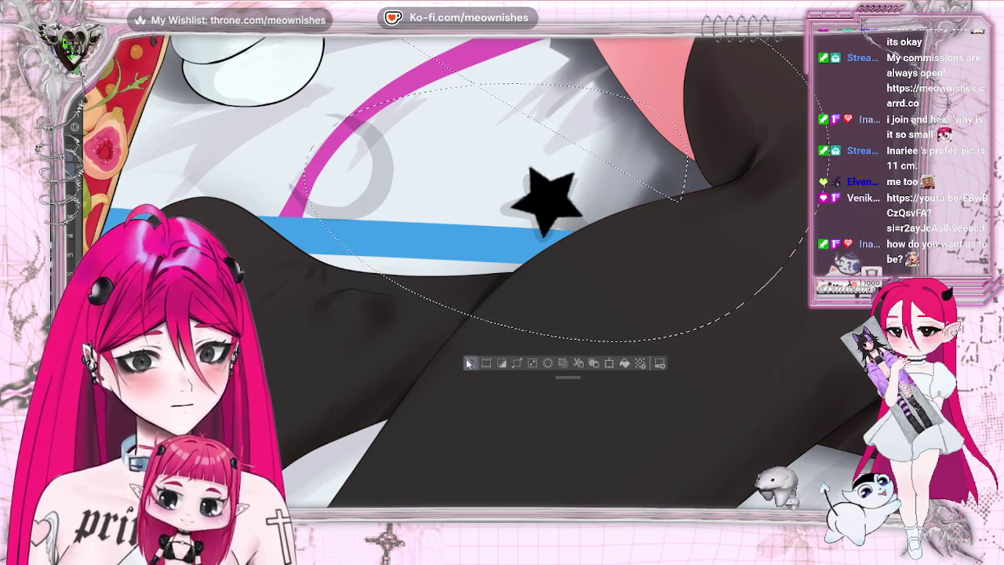
Deselect, paint black along the star's upper-left and right edges, and mirror the view to check.
key("ctrl+d")
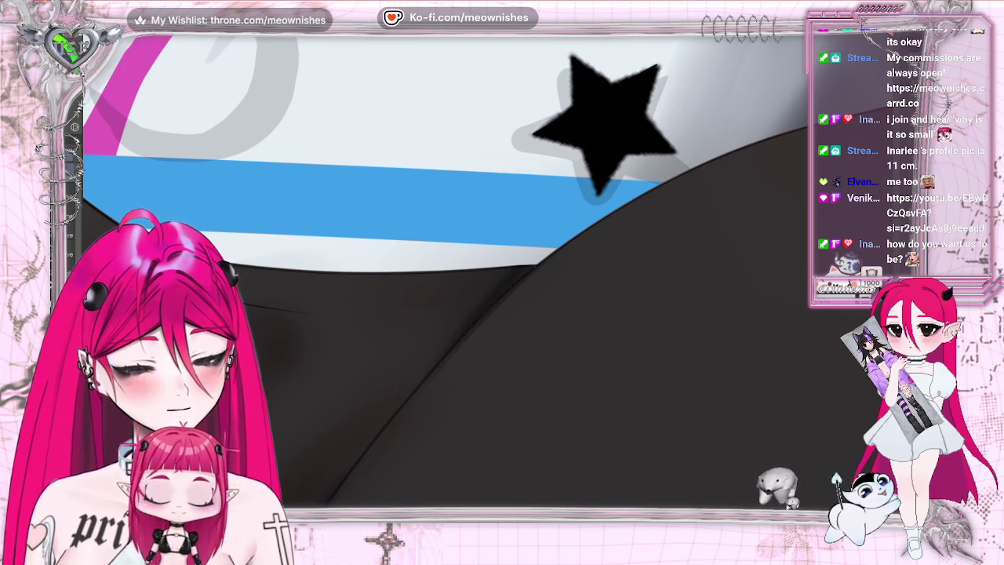
left_click_drag(537, 131, 656, 68)
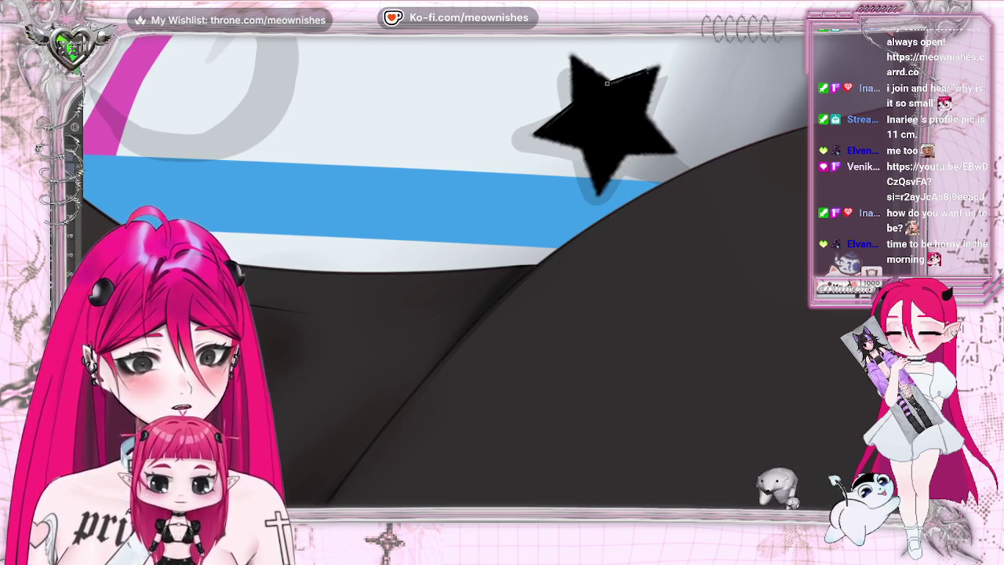
left_click_drag(652, 79, 603, 188)
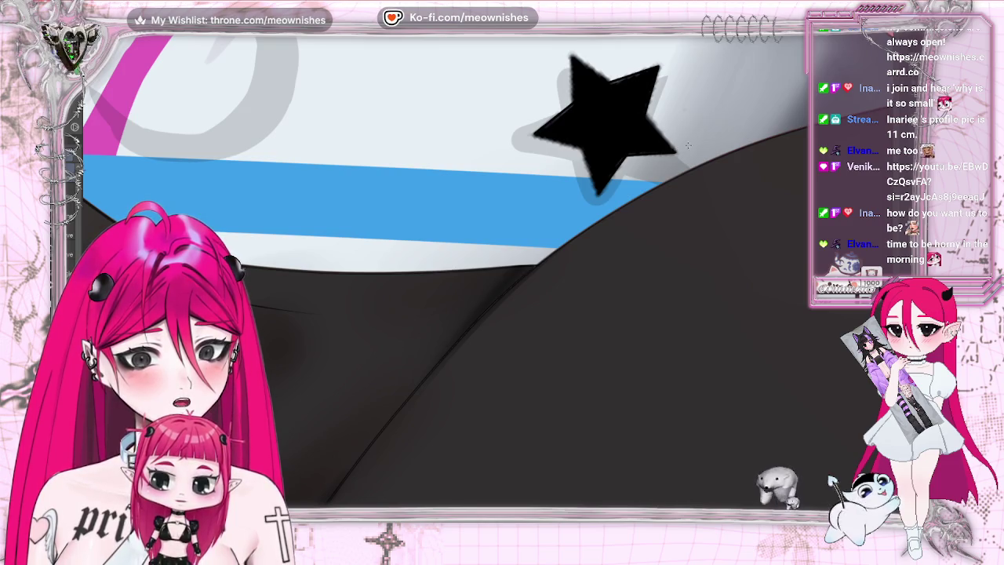
key("h")
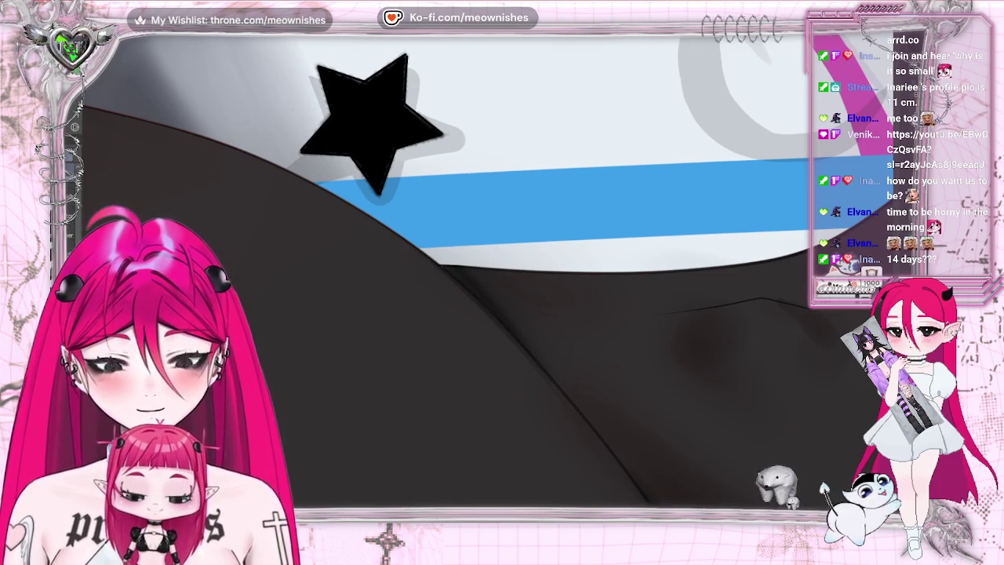
scroll(486, 286, "up", 2)
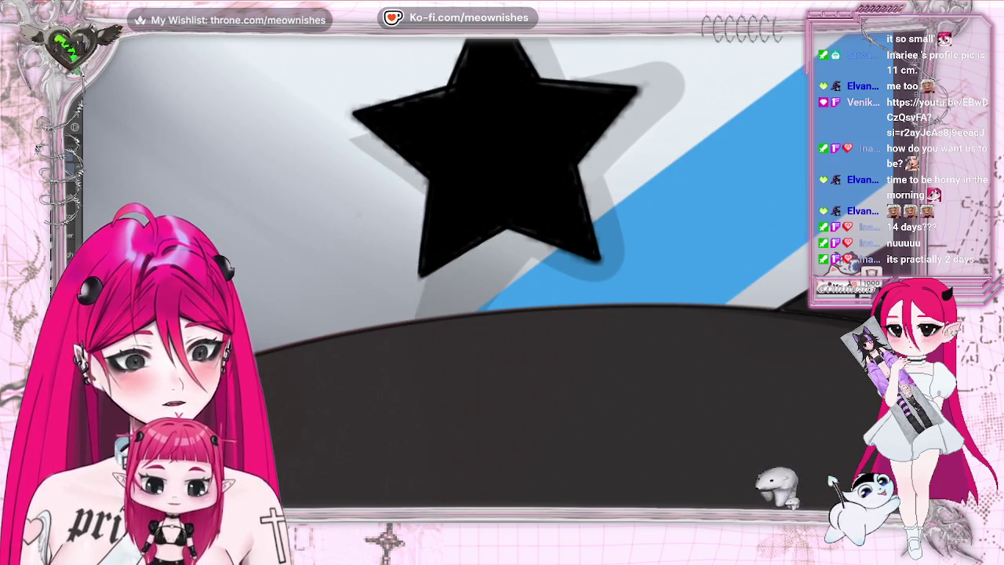
Flip the canvas view back to normal orientation to inspect the black star.
key("h")
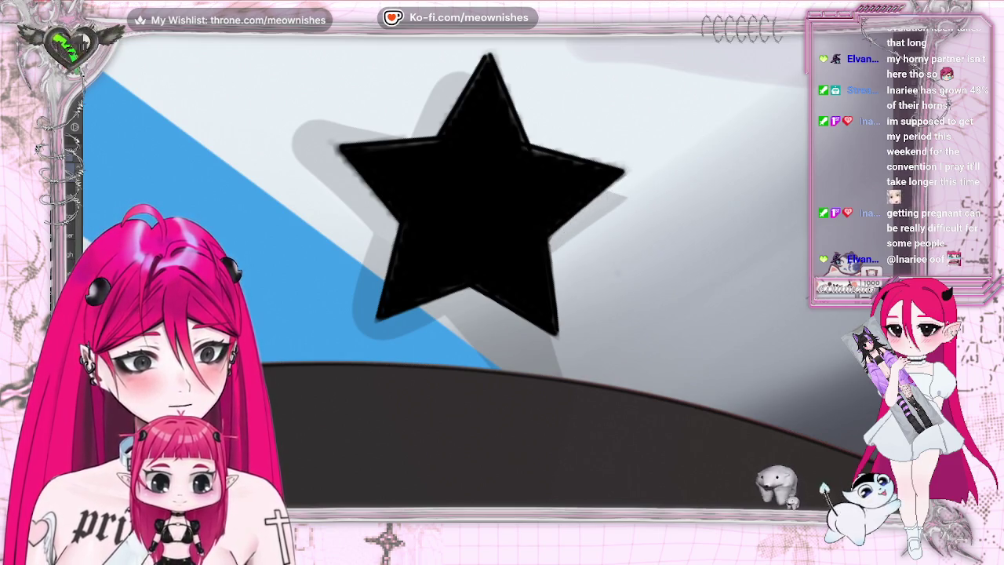
Mirror the canvas view to check the star, then flip it back.
key("h")
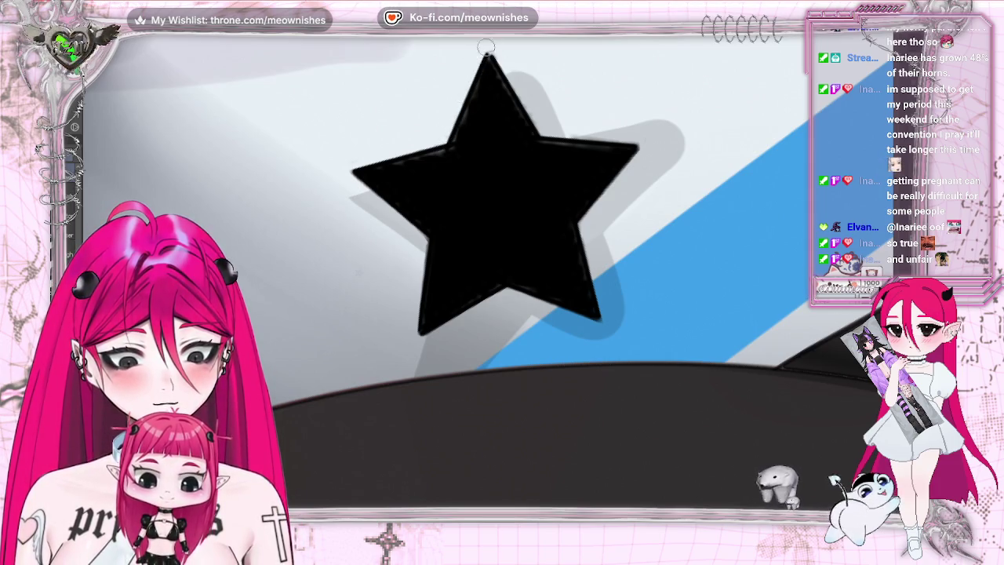
key("m")
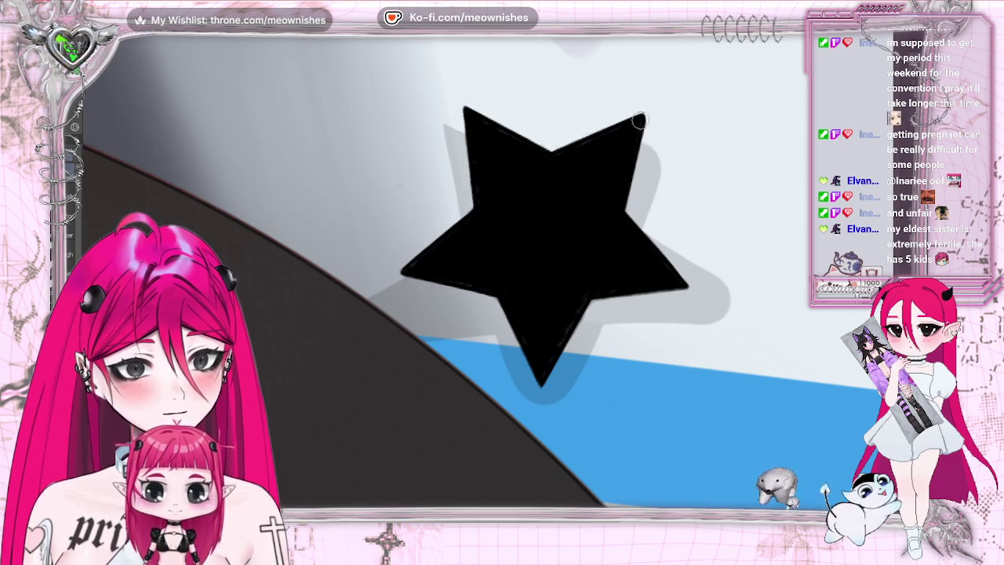
Zoom in on the star and stockings and paint a grey shadow stroke beside the pink line.
key("4")
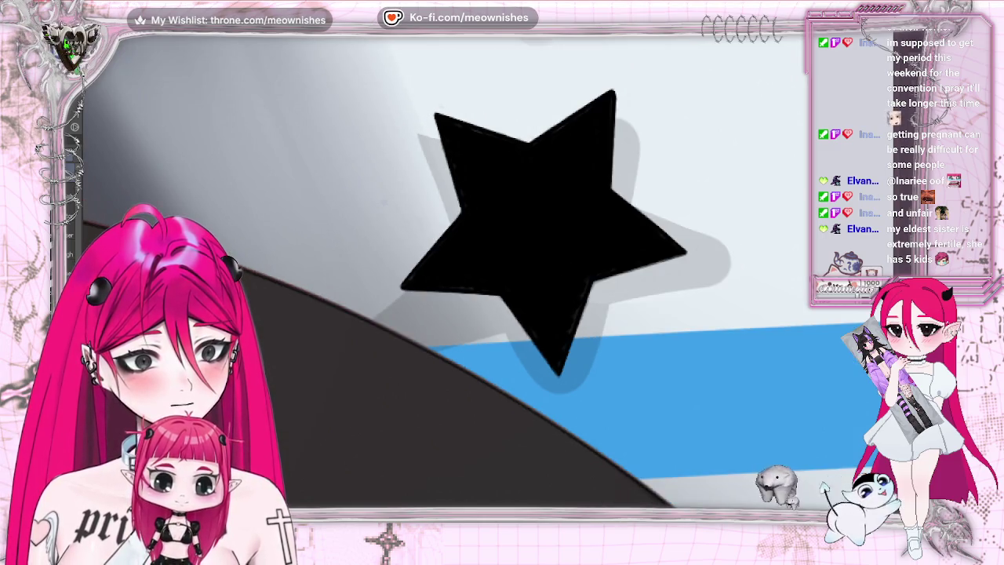
key("2")
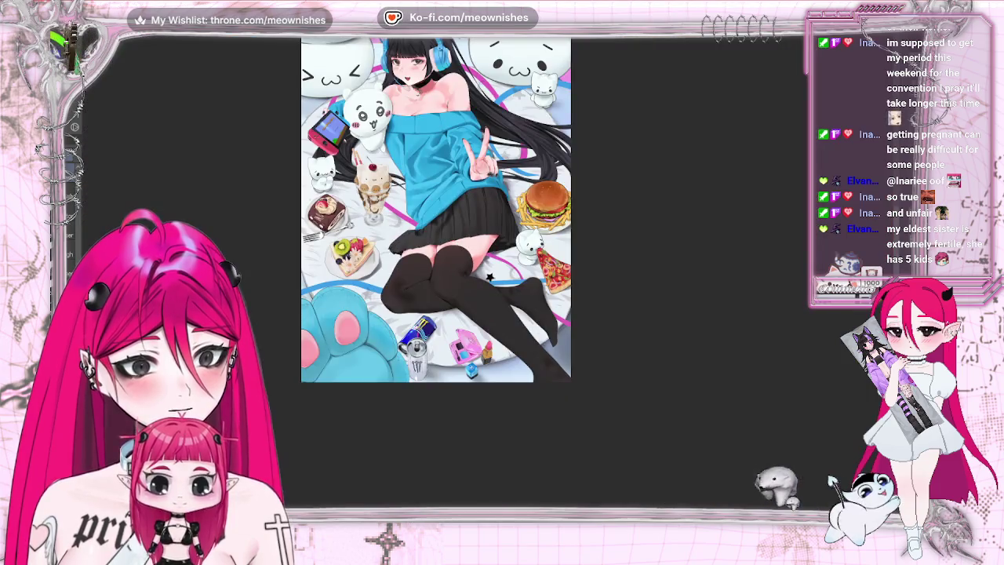
key("m")
key("1")
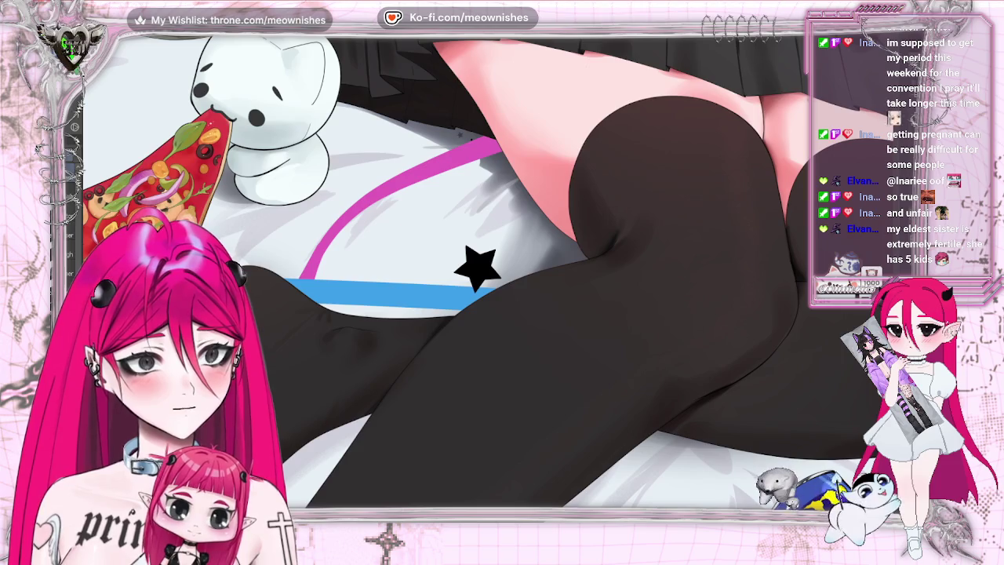
left_click_drag(349, 215, 347, 278)
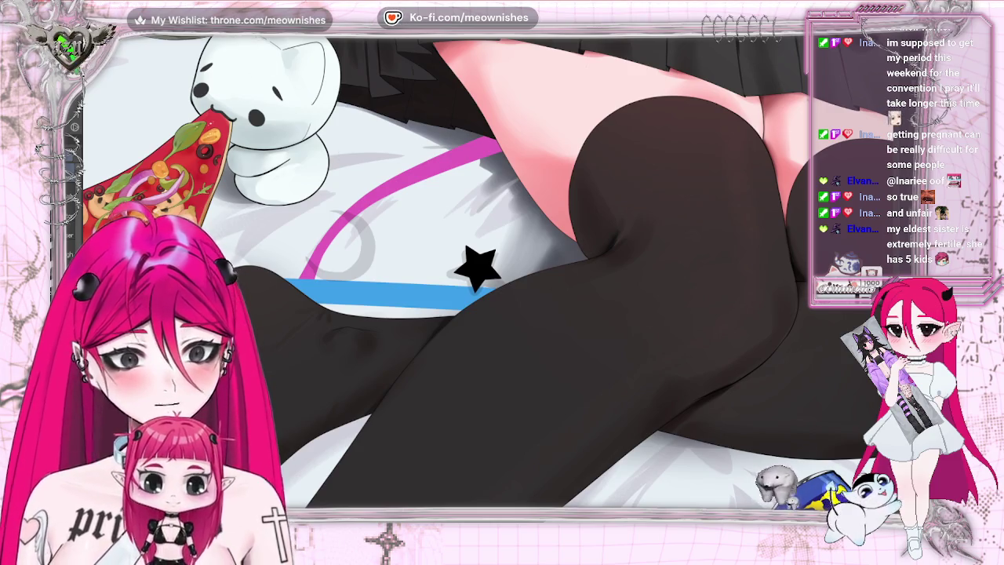
Tilt the stripe and star clockwise, nudge them right and down, enlarge them, and confirm.
key("ctrl+t")
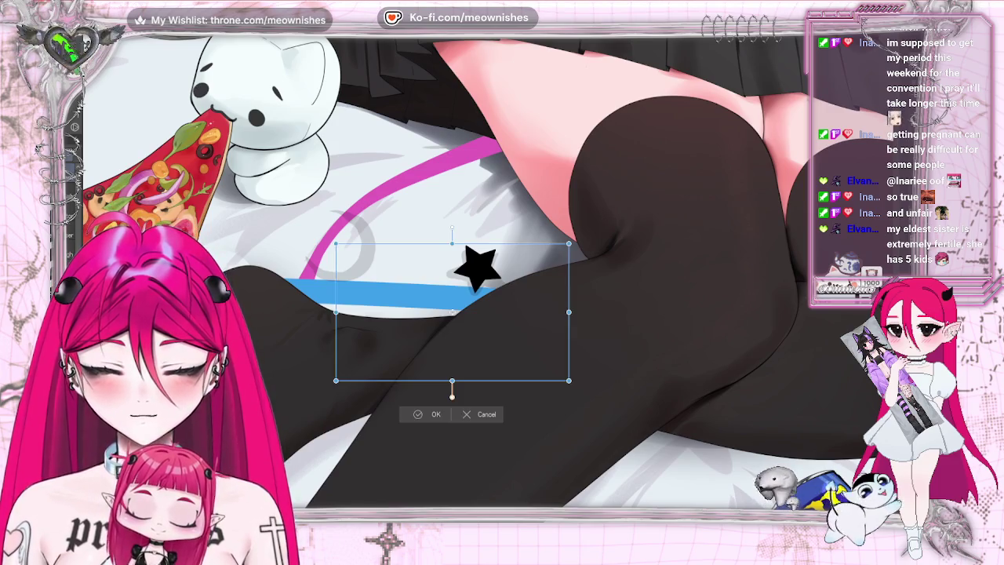
left_click_drag(569, 245, 567, 254)
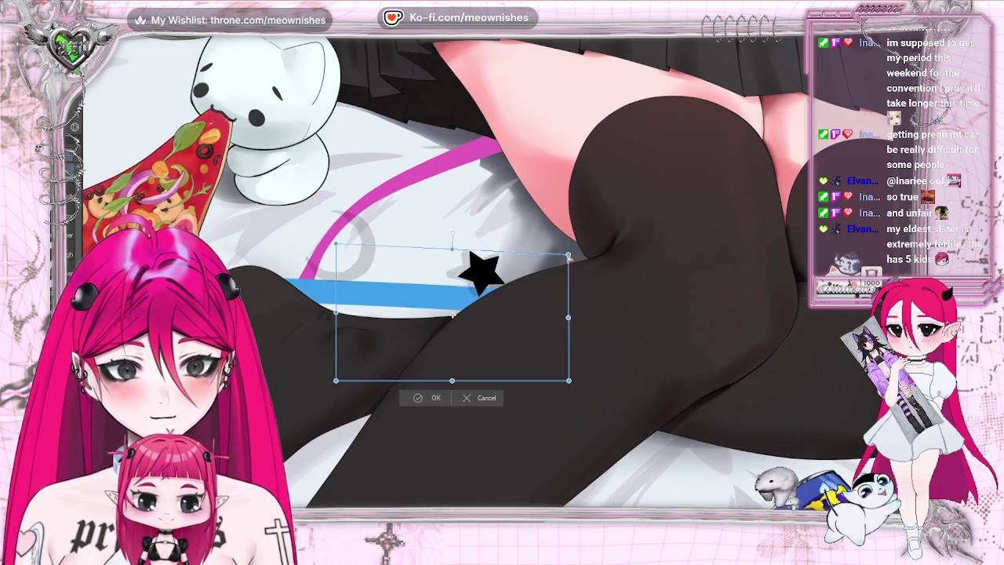
left_click_drag(336, 380, 311, 375)
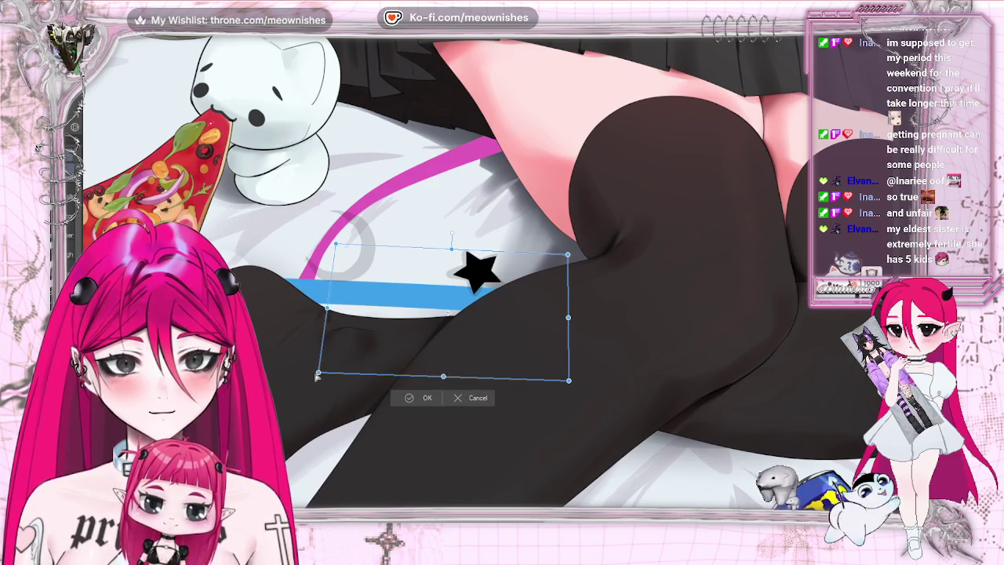
left_click_drag(491, 305, 490, 304)
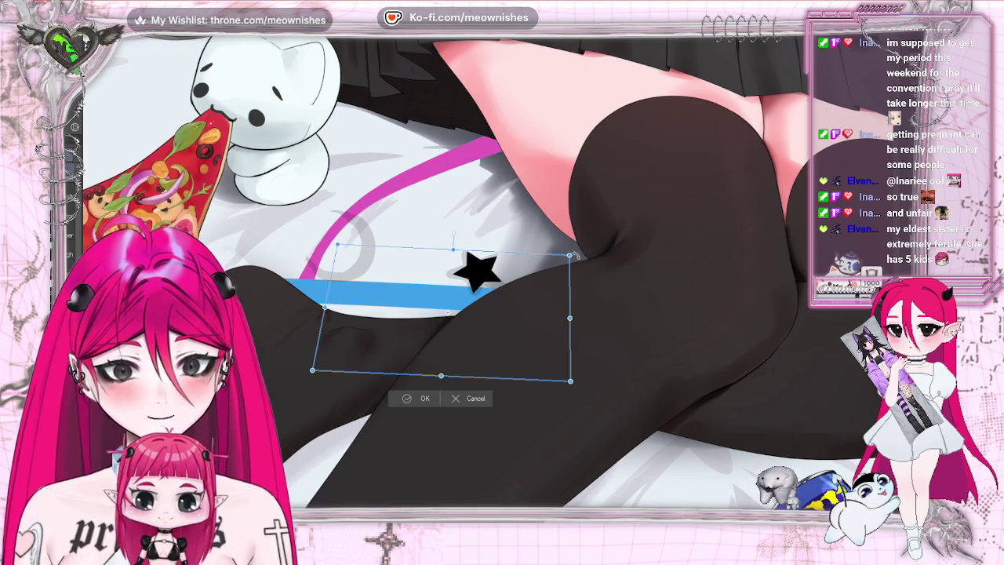
mouse_move(570, 255)
left_mouse_down()
mouse_move(556, 270)
mouse_move(553, 253)
left_mouse_up()
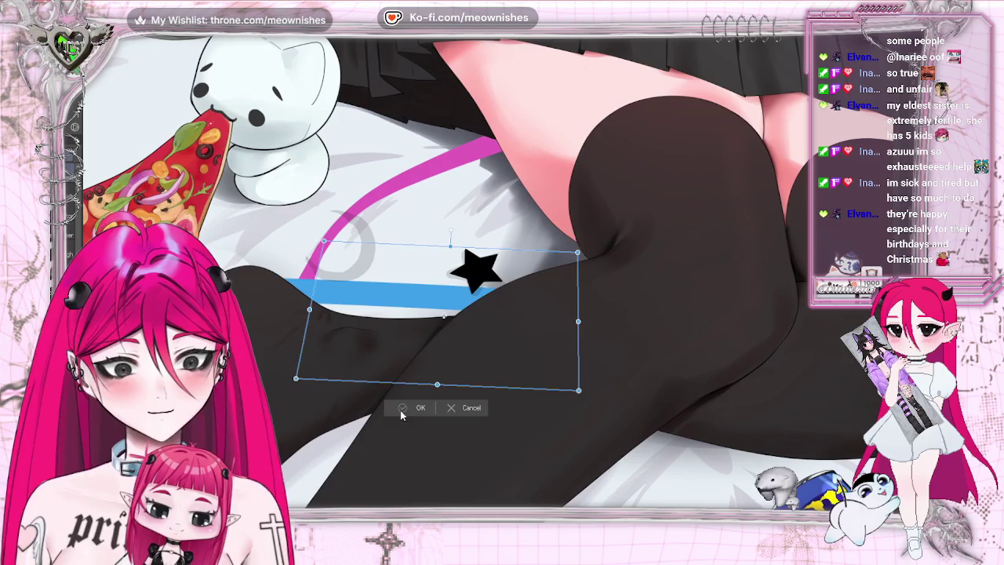
left_click(400, 410)
Zoom in on the star and click the black star shape with Auto Select.
scroll(486, 279, "up", 3)
scroll(487, 278, "up", 3)
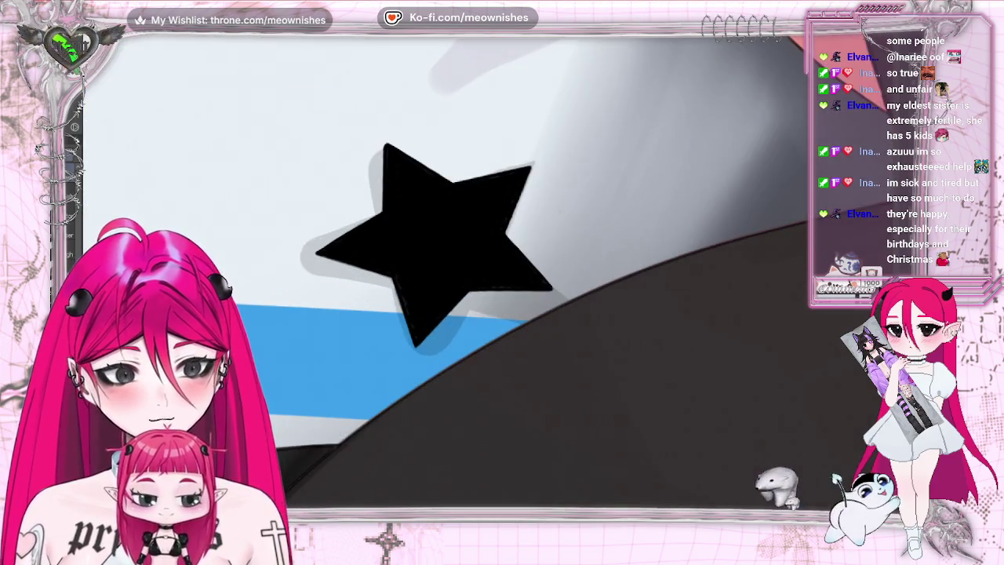
scroll(487, 279, "down", 1)
scroll(486, 279, "down", 3)
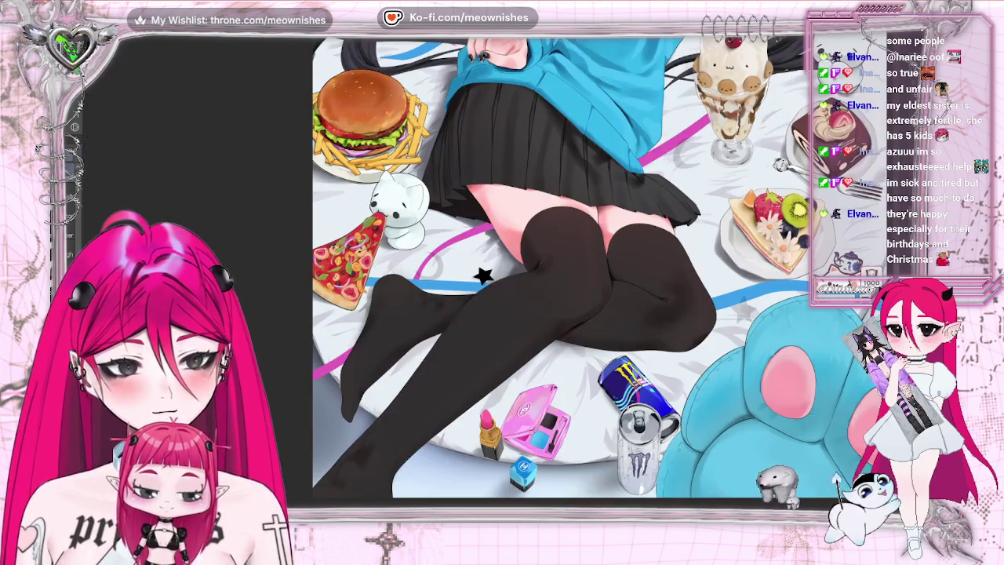
scroll(486, 279, "down", 1)
scroll(486, 279, "up", 3)
scroll(486, 278, "down", 4)
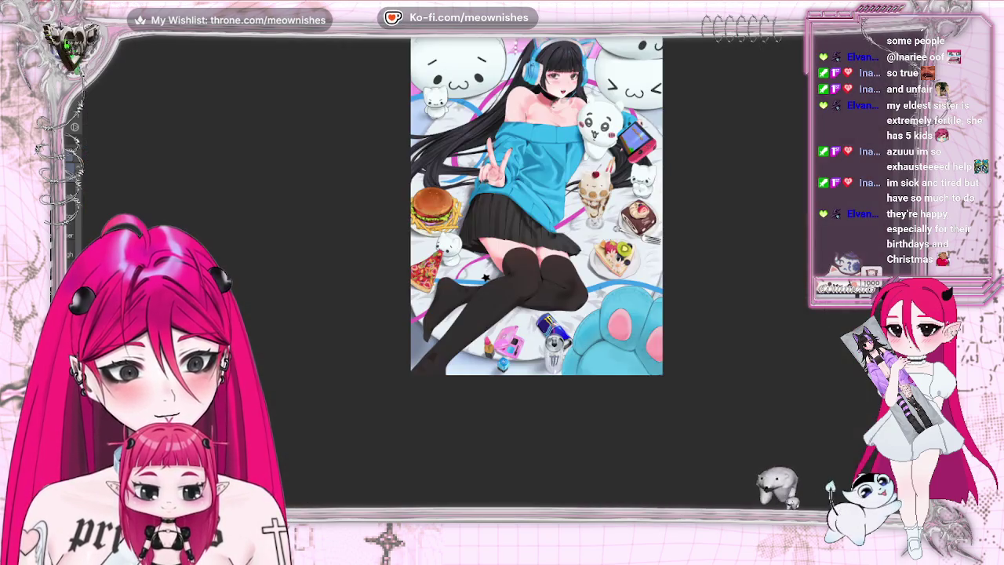
scroll(486, 279, "up", 3)
scroll(482, 274, "down", 2)
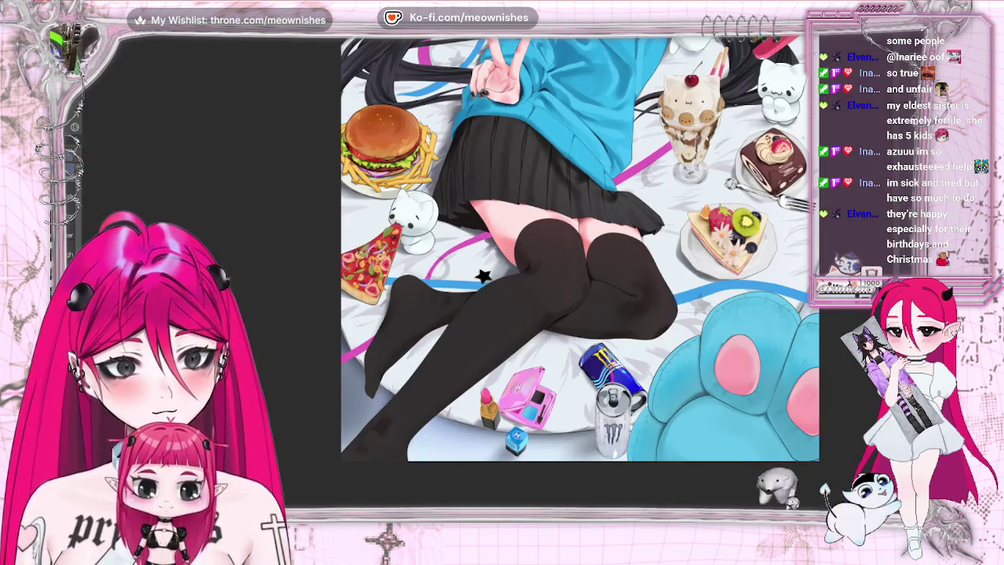
scroll(482, 275, "down", 1)
scroll(483, 275, "up", 3)
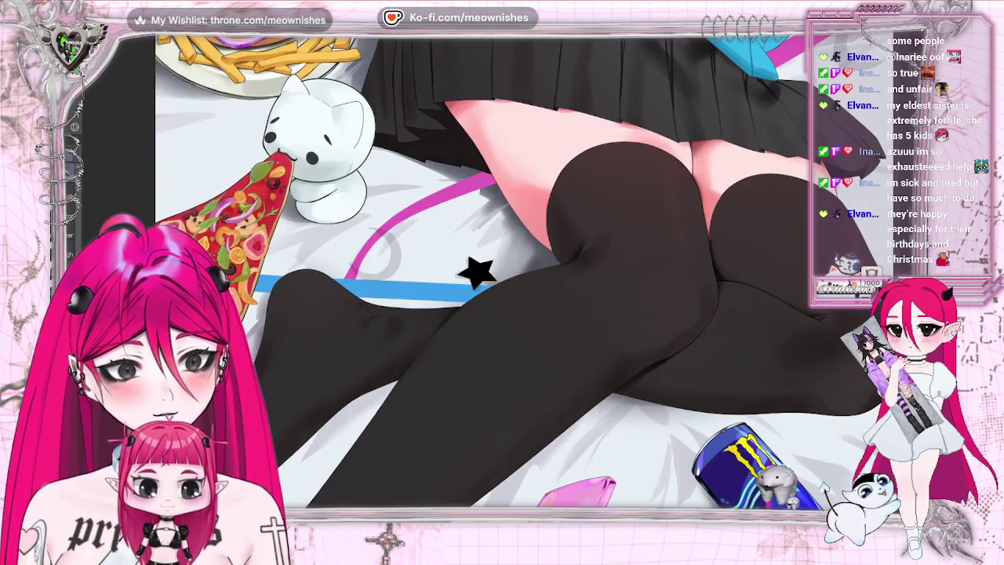
scroll(482, 274, "down", 3)
scroll(483, 275, "down", 2)
scroll(482, 274, "up", 5)
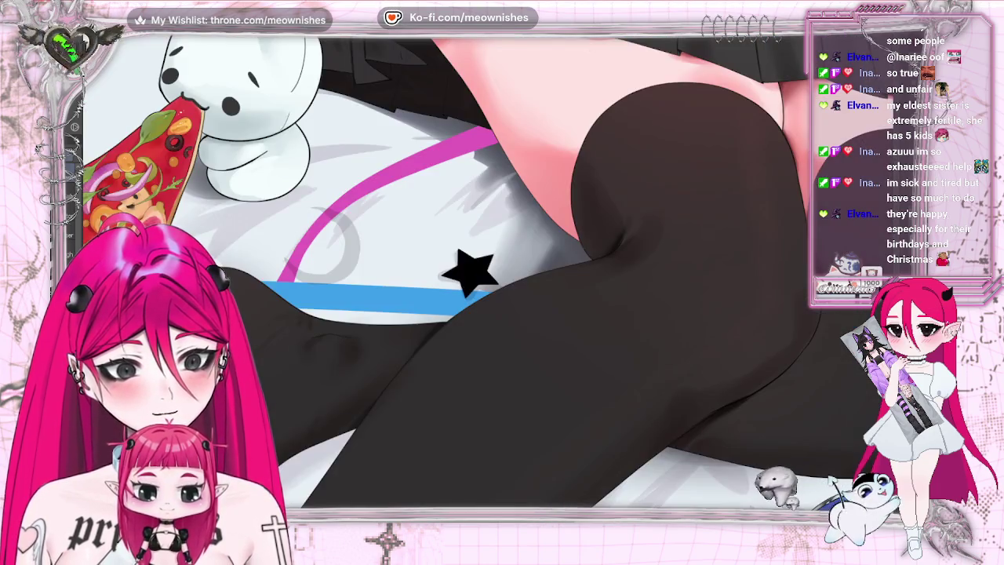
left_click(470, 270)
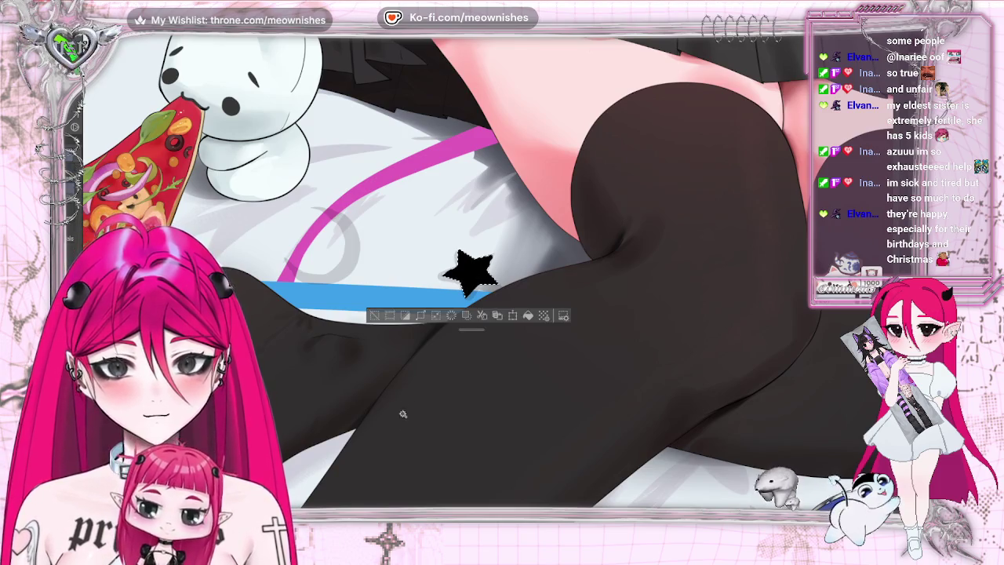
Paint the selected star light grey, deselect it, and fit the illustration to the window.
left_click(436, 315)
left_click(578, 235)
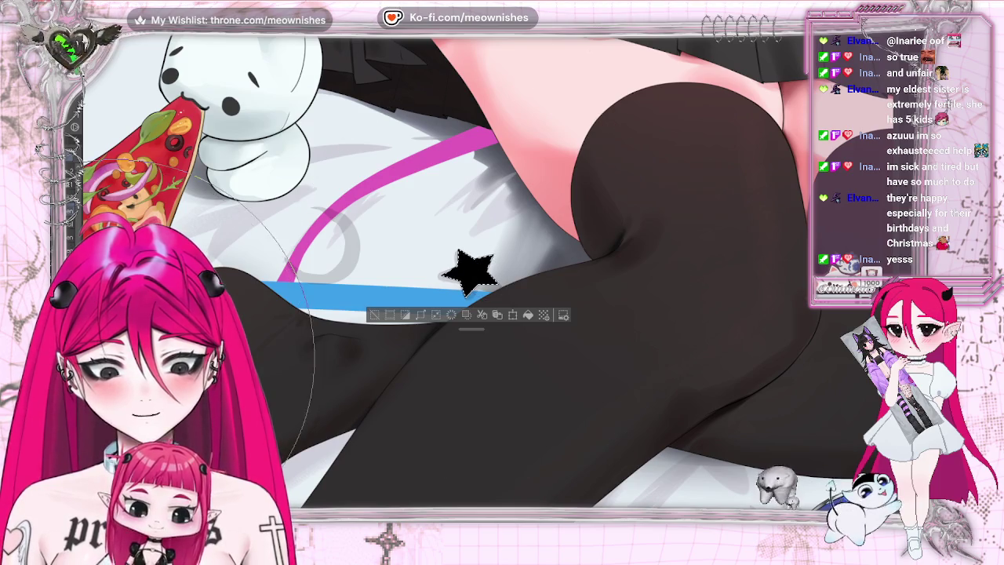
left_click(448, 408)
key("ctrl+d")
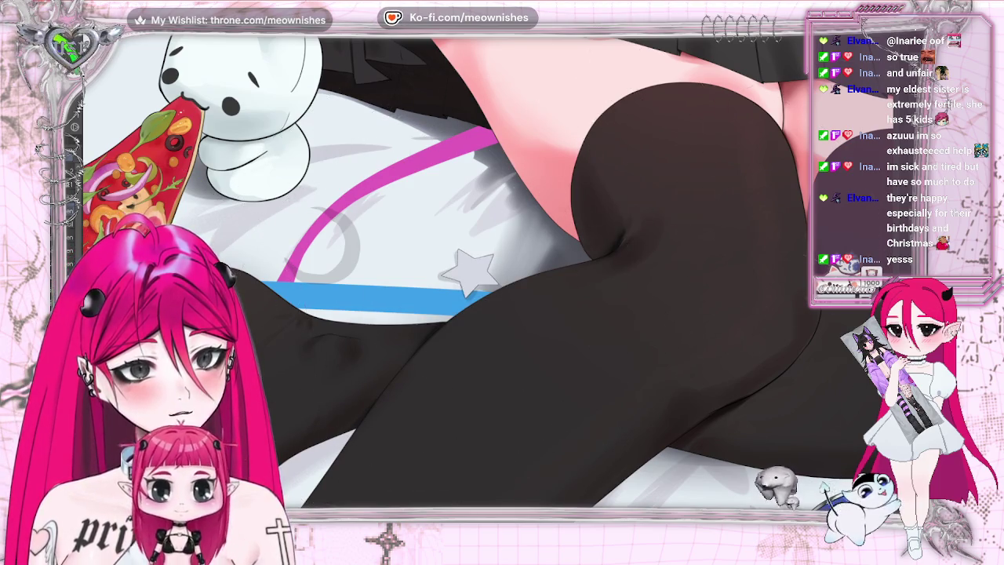
key("ctrl+0")
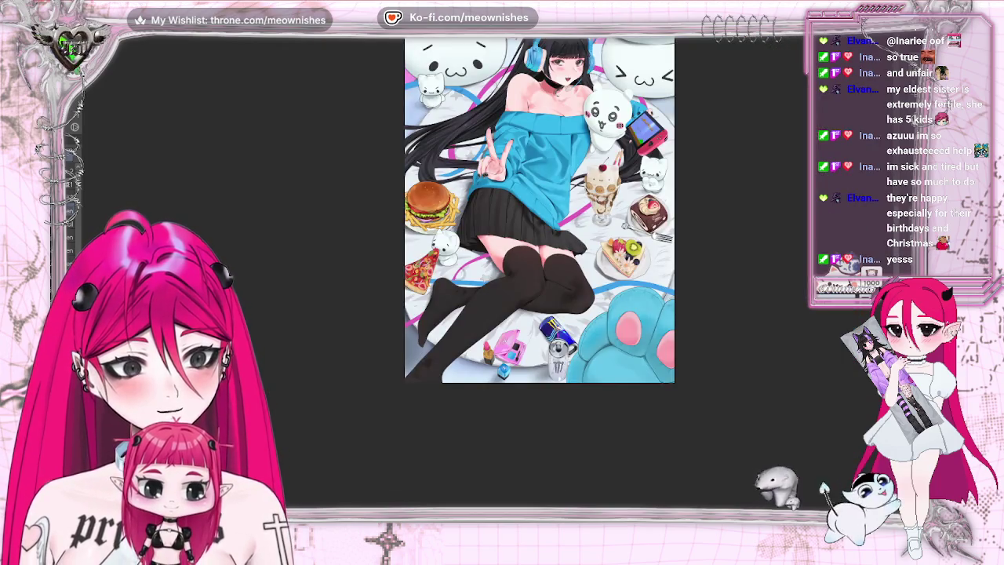
Select the star, fill it light grey after a trial black fill, and deselect.
scroll(455, 259, "up", 5)
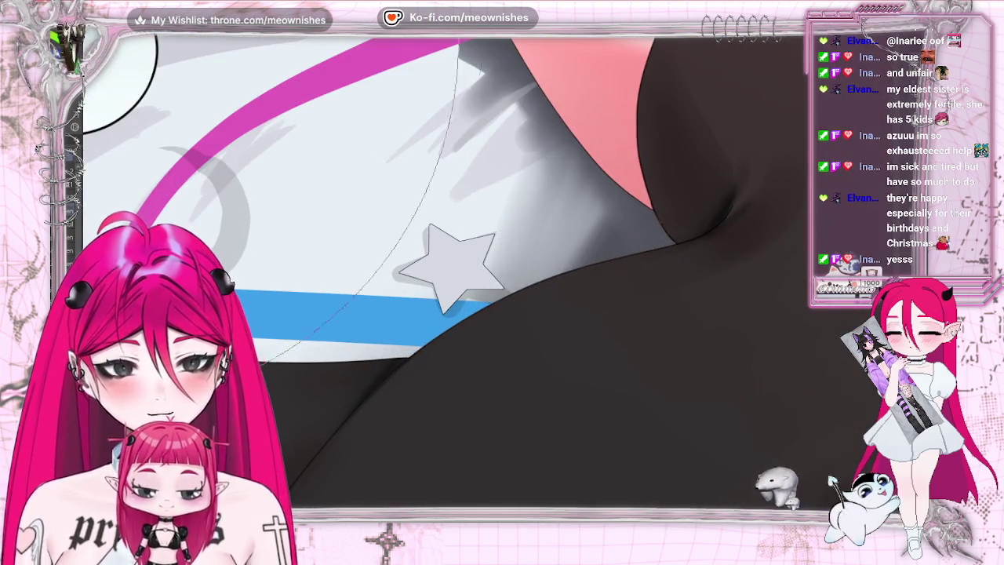
left_click(486, 293)
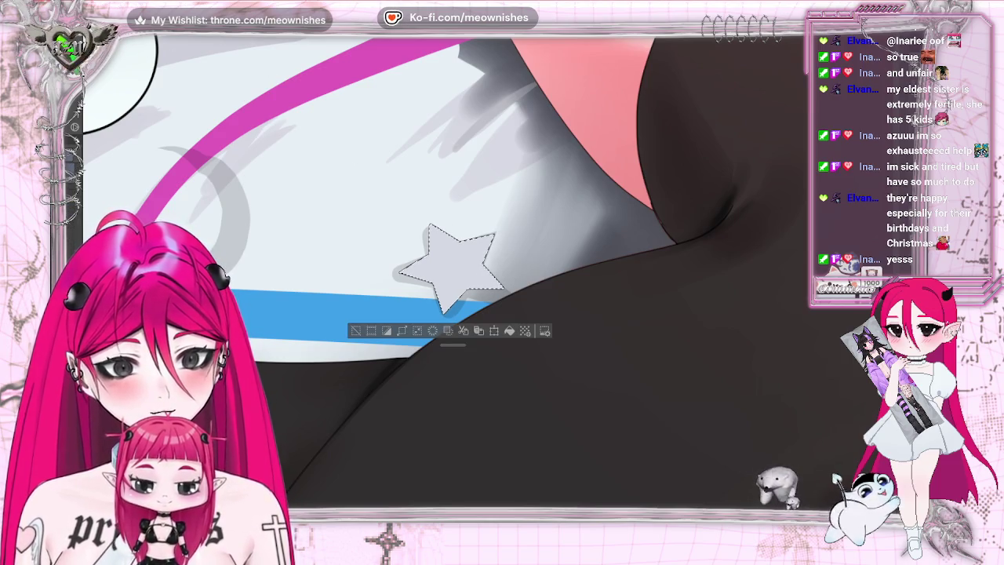
key("alt+BackSpace")
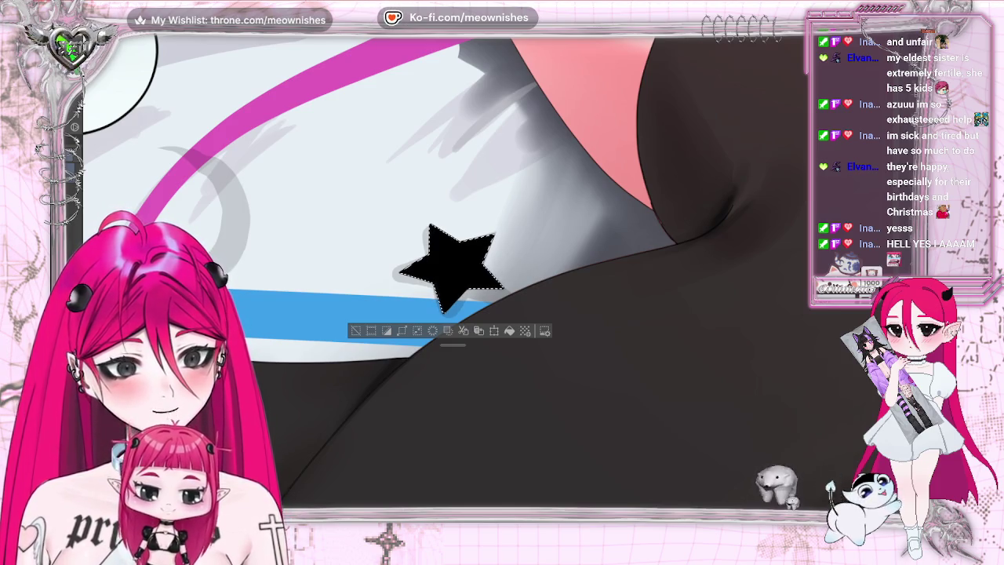
key("alt+Delete")
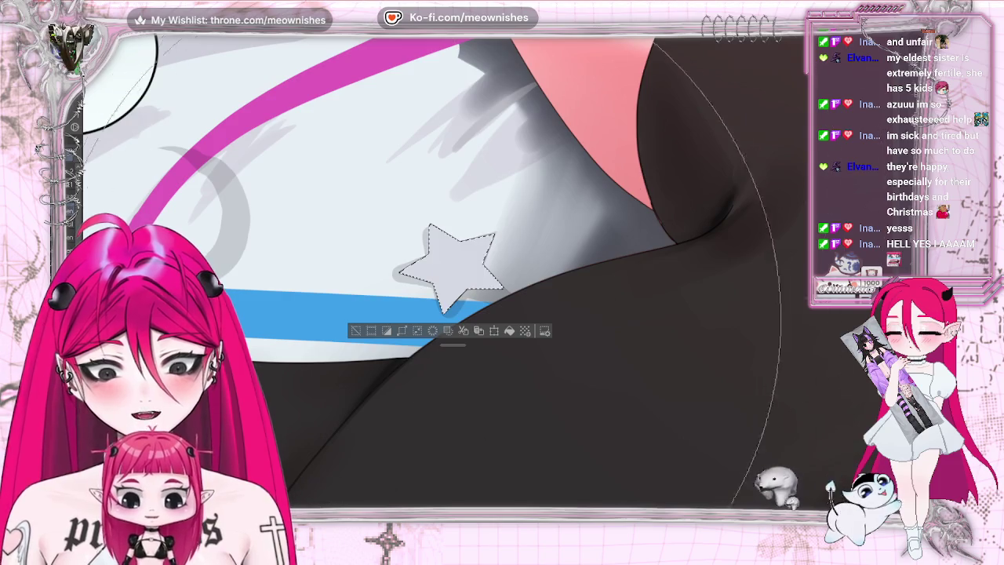
key("ctrl+d")
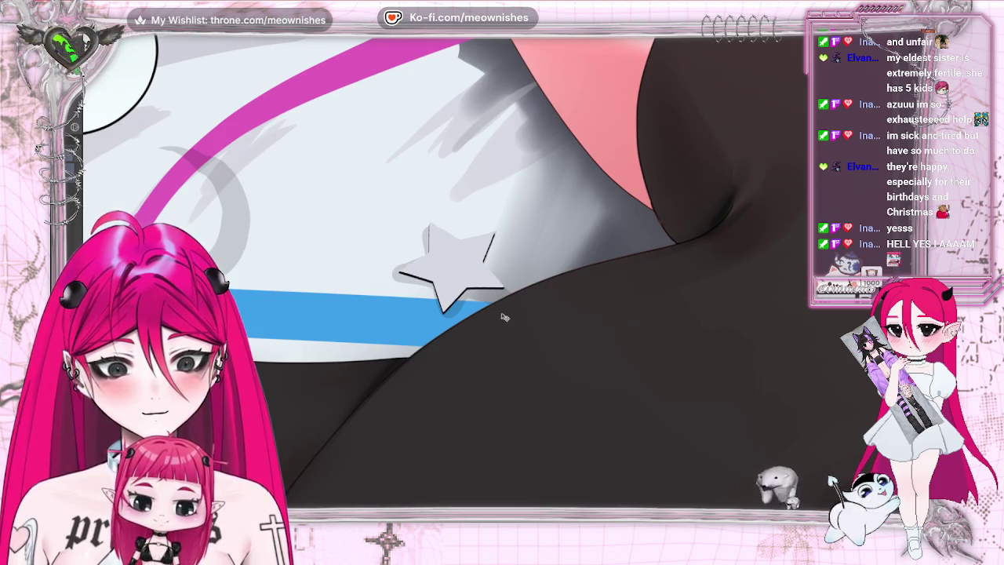
scroll(450, 266, "down", 2)
scroll(451, 266, "down", 2)
scroll(451, 267, "down", 2)
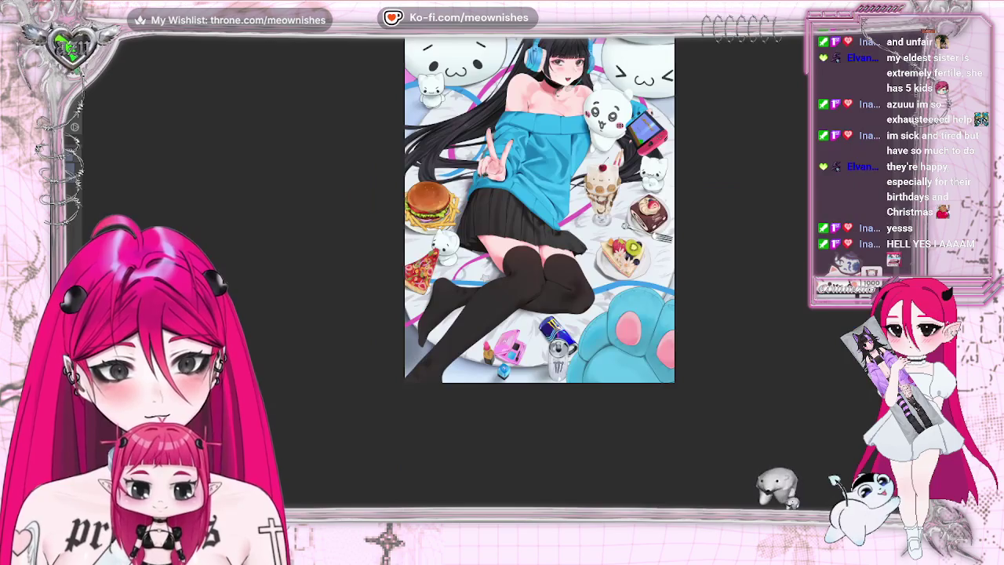
scroll(474, 257, "up", 3)
scroll(475, 275, "up", 5)
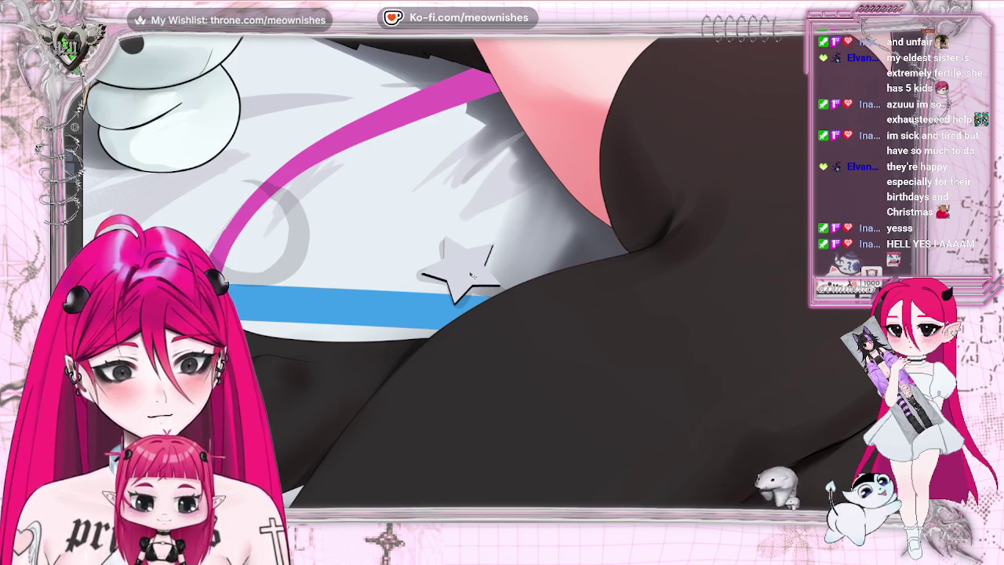
scroll(473, 276, "down", 5)
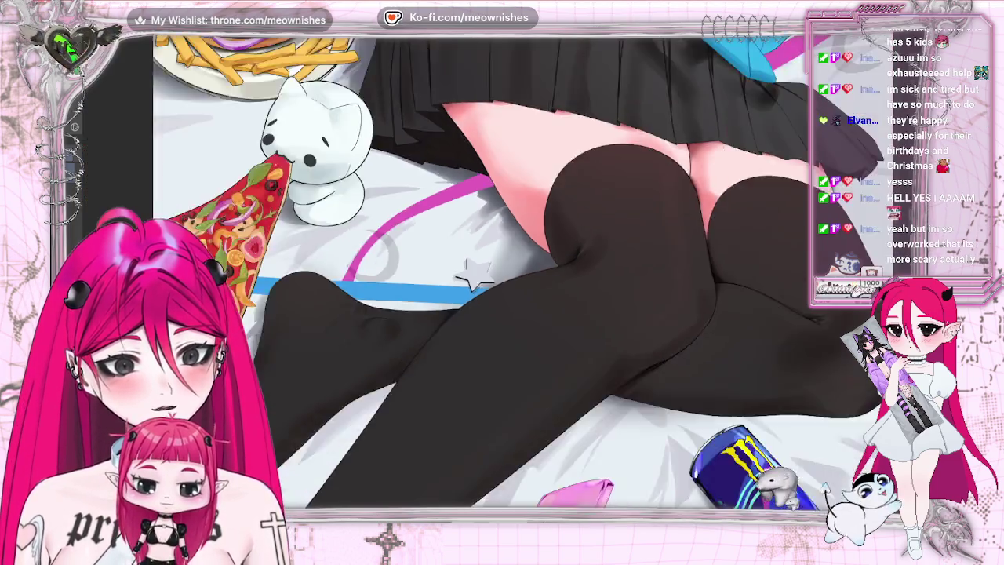
scroll(472, 275, "down", 5)
scroll(472, 275, "up", 5)
scroll(472, 276, "up", 5)
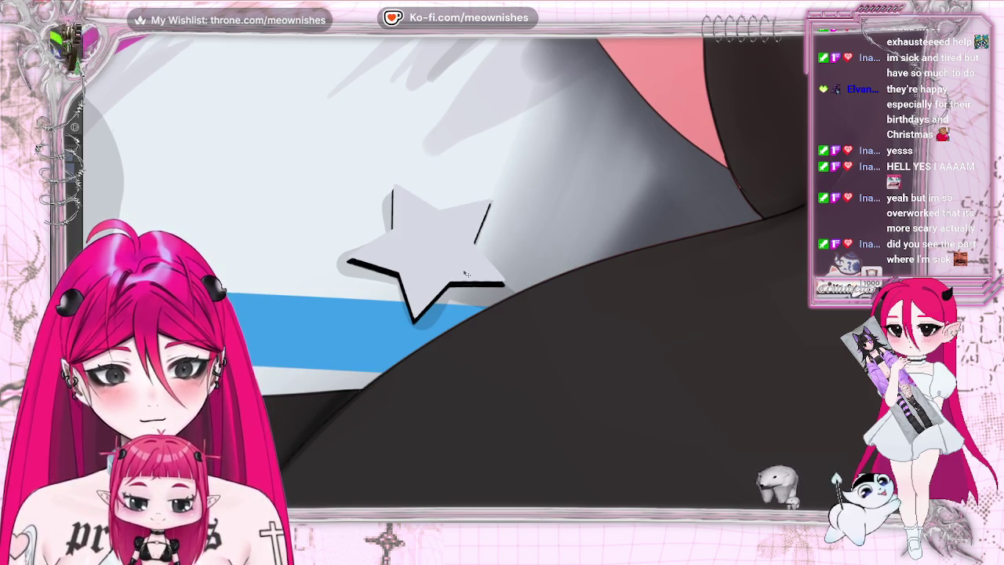
scroll(465, 273, "down", 5)
scroll(465, 273, "down", 5)
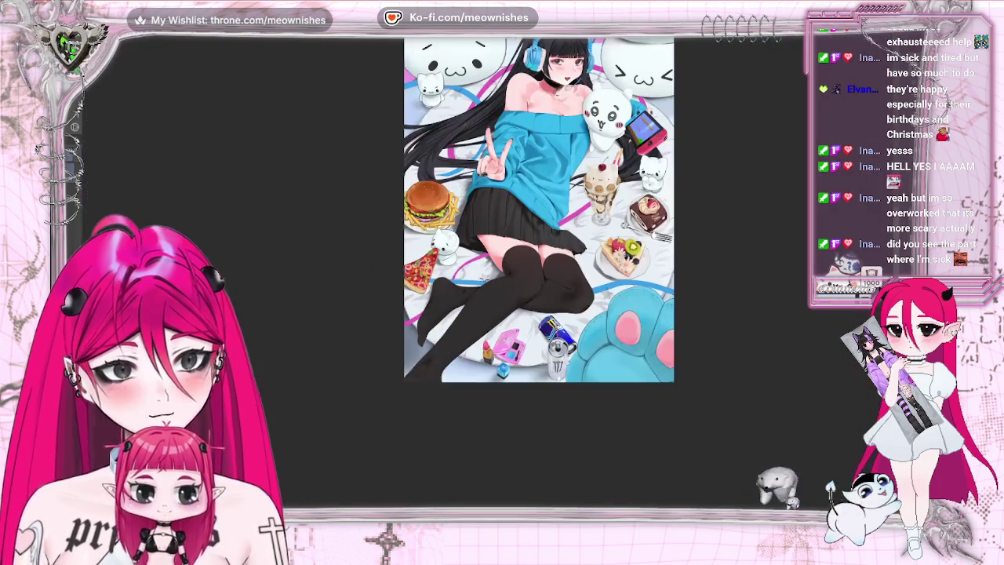
scroll(486, 242, "down", 3)
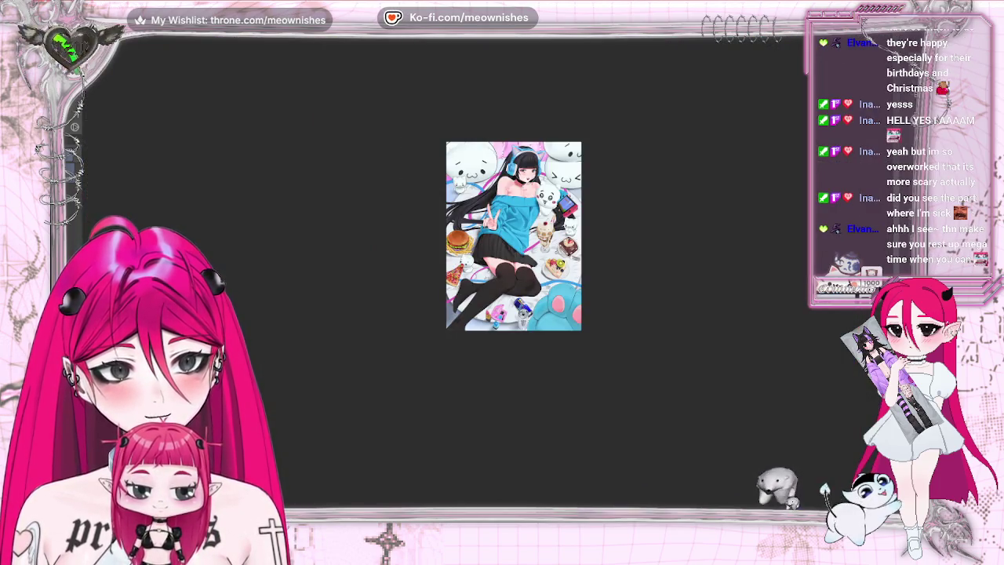
scroll(465, 273, "up", 3)
scroll(465, 273, "up", 5)
scroll(485, 279, "up", 5)
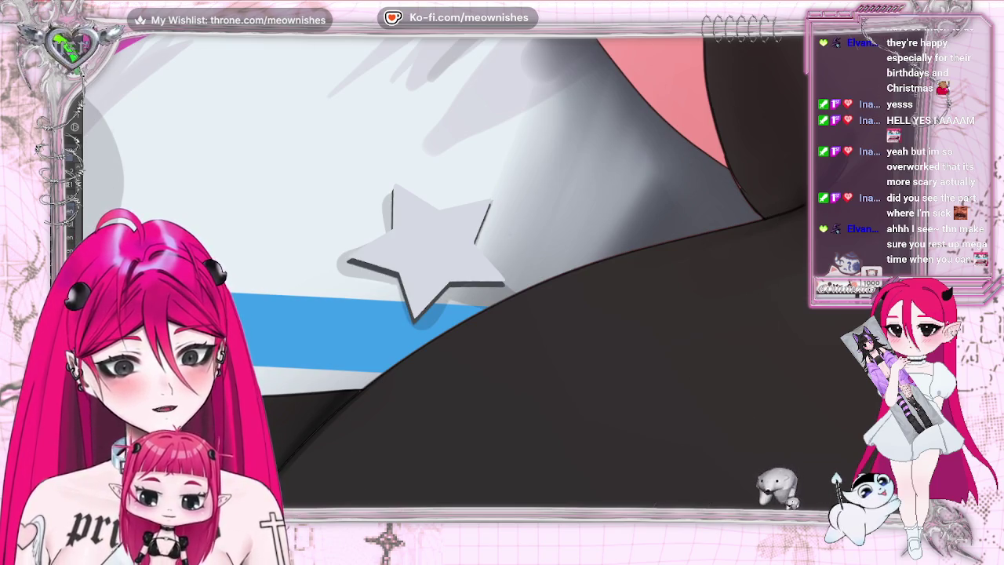
Zoom in on the legs and star, check it mirrored, and bring up the Edit menu.
key("ctrl+0")
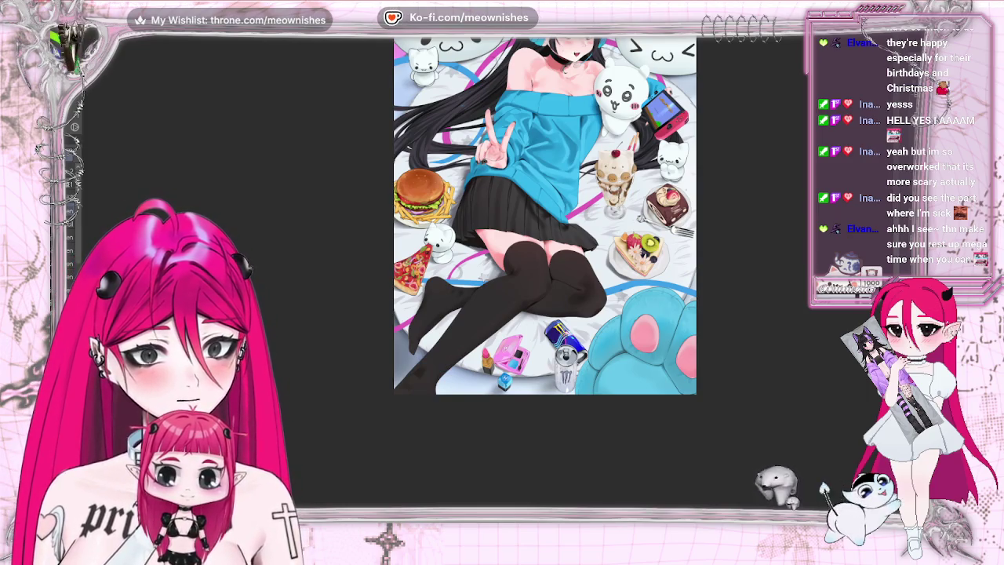
key("ctrl+z")
key("ctrl+minus")
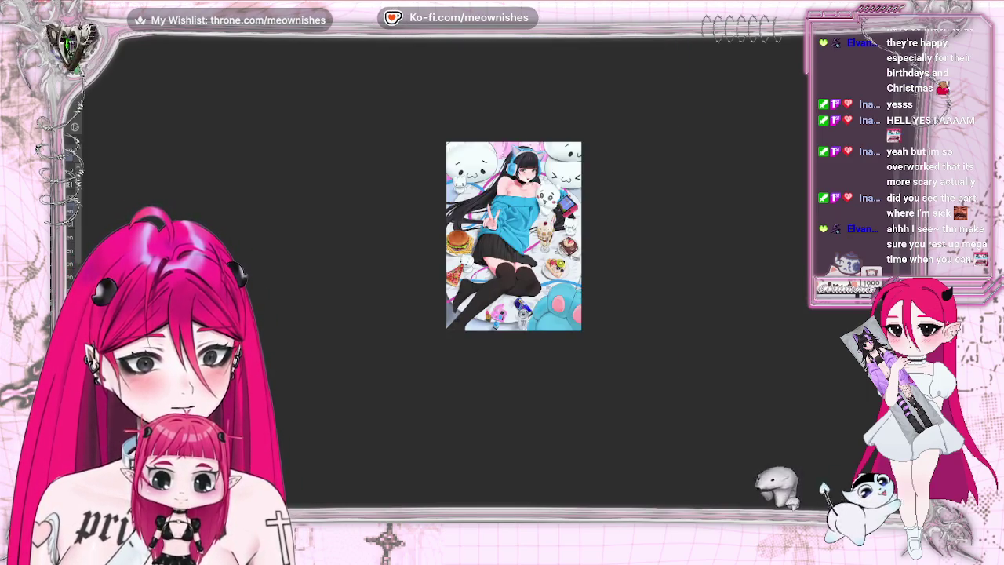
key("ctrl+plus")
key("h")
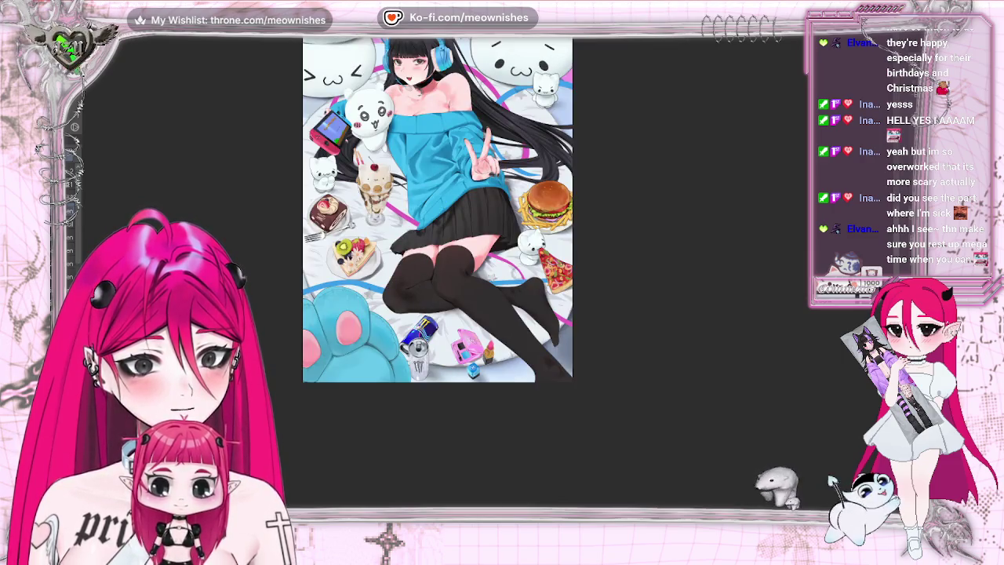
key("h")
key("ctrl+plus")
key("ctrl+plus")
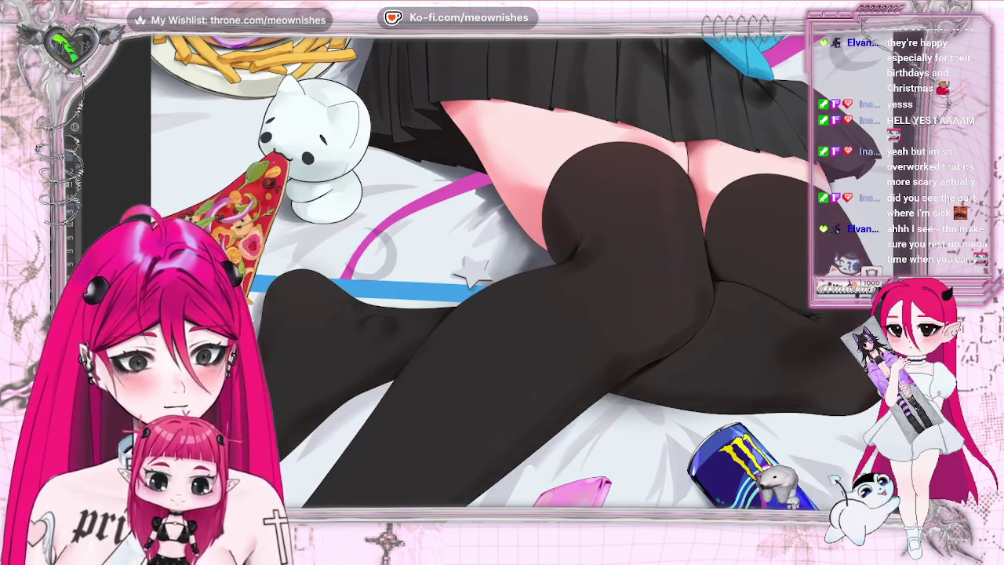
key("alt+e")
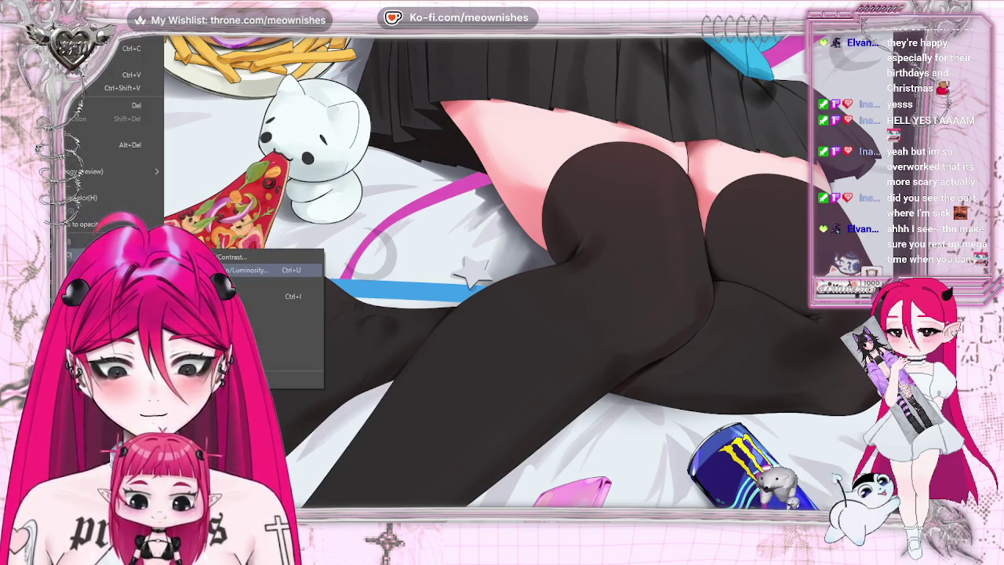
Open Hue/Saturation/Luminosity, cancel it, then reopen it with Ctrl+U.
mouse_move(94, 242)
left_click(259, 266)
key("Escape")
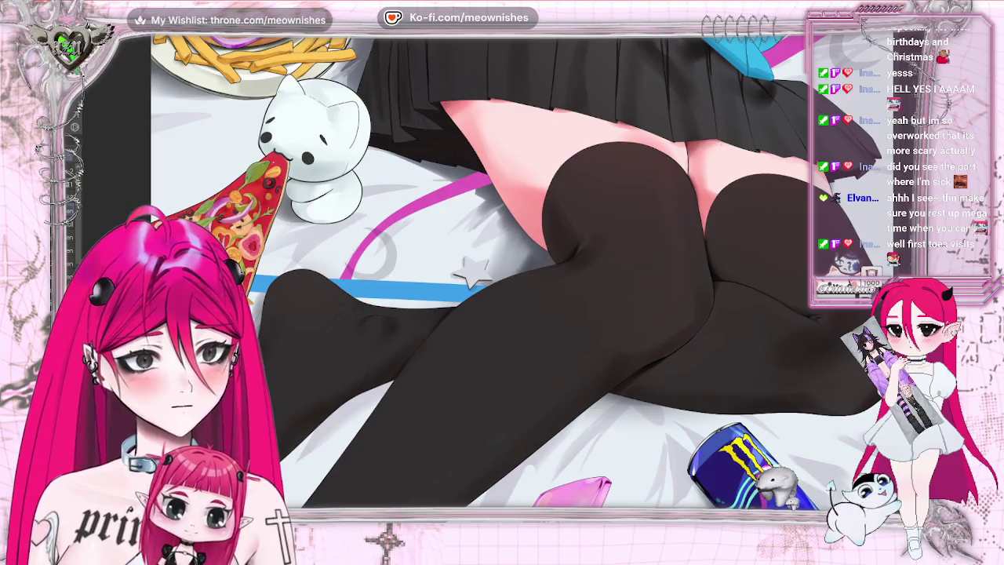
key("alt+e")
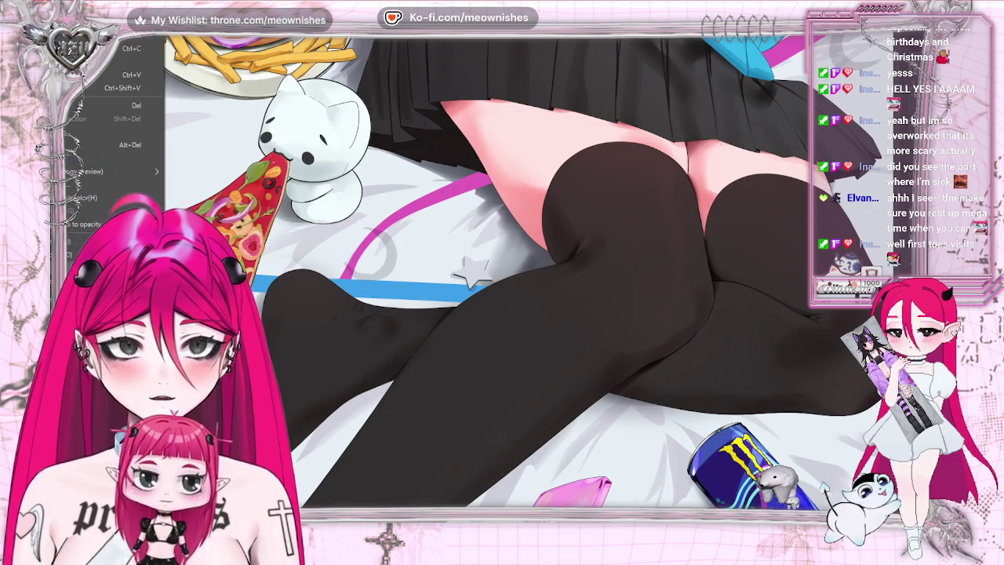
key("ctrl+u")
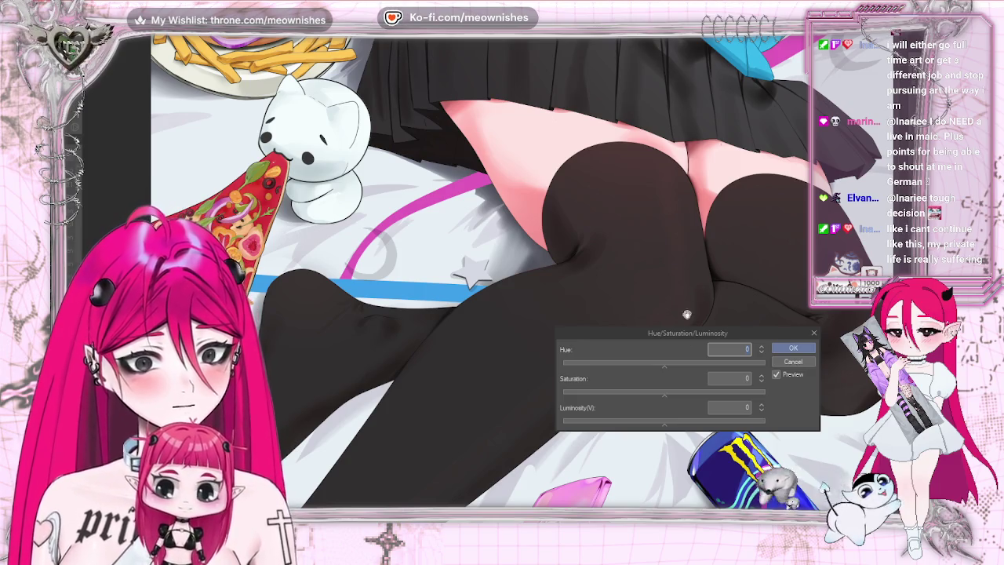
Raise the star's saturation to 87 and lower luminosity to -18.
left_click_drag(688, 392, 722, 397)
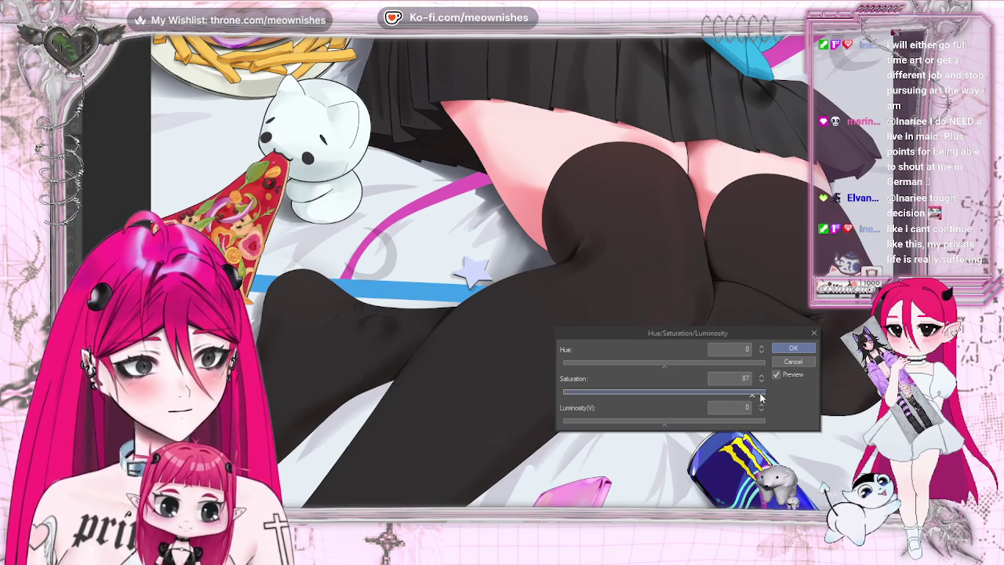
left_click_drag(664, 422, 645, 422)
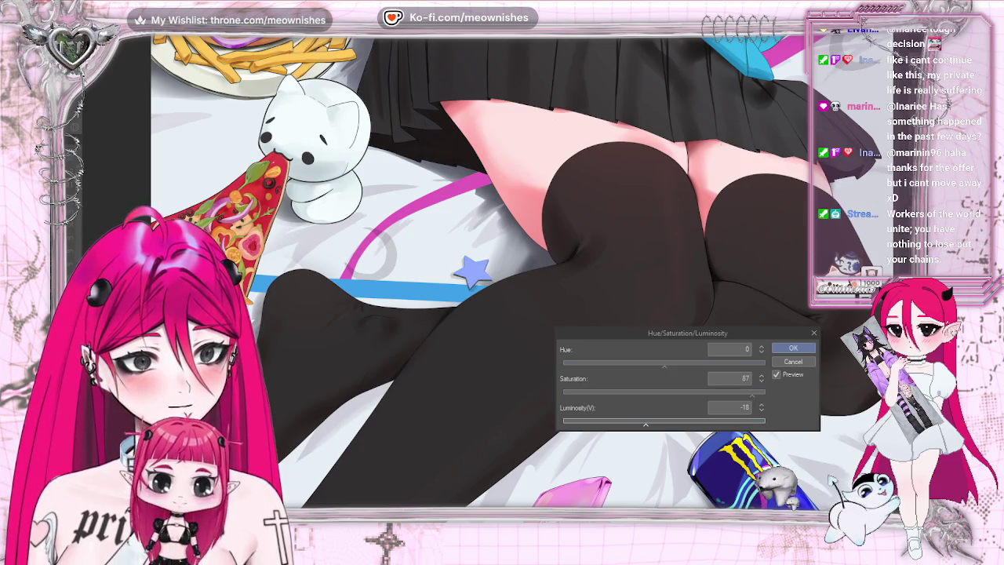
scroll(683, 349, "down", 3)
scroll(683, 349, "down", 1)
scroll(683, 349, "up", 1)
scroll(683, 349, "up", 2)
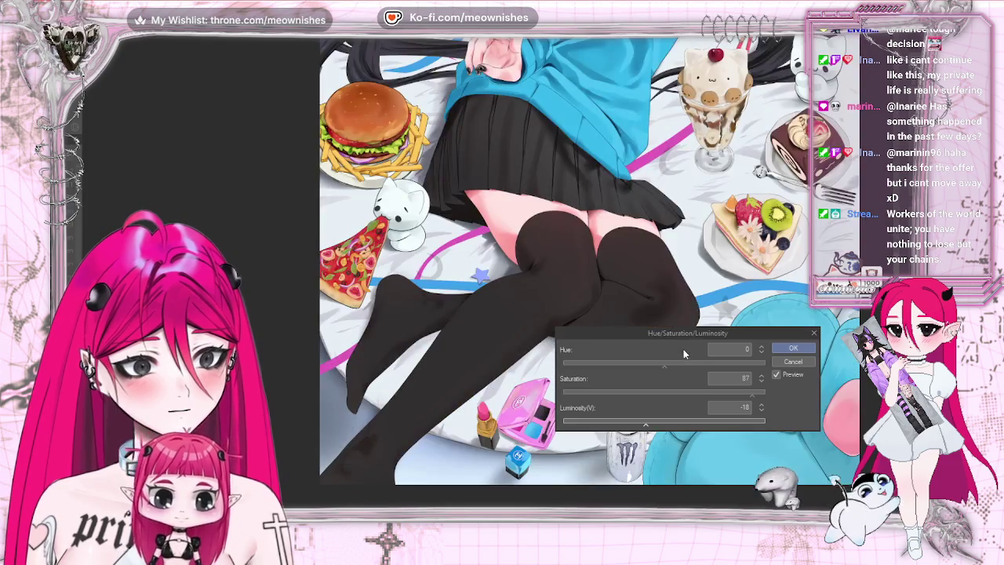
Shift the hue to -88 for bright green and apply the adjustment.
left_click_drag(664, 362, 710, 361)
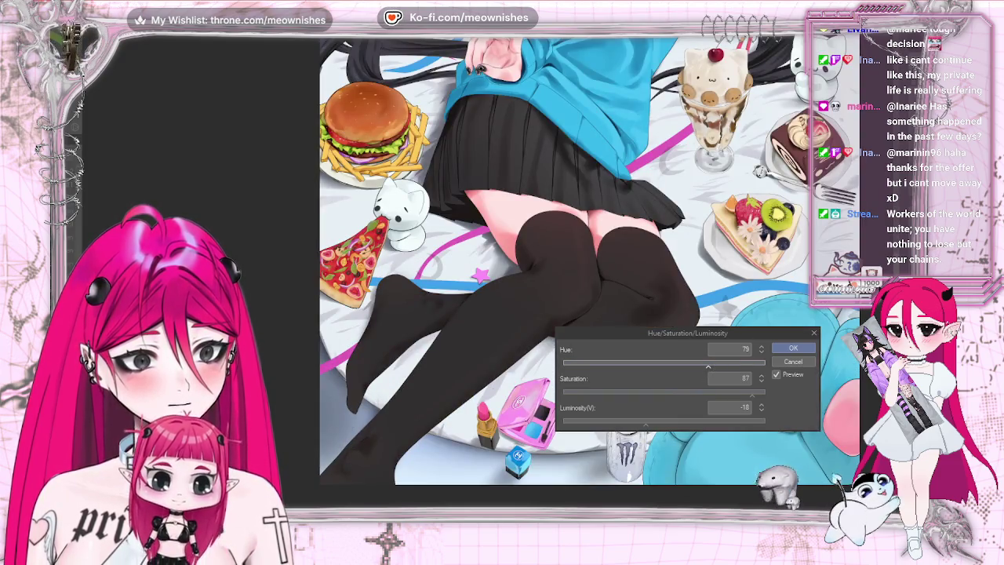
scroll(513, 259, "down", 3)
scroll(513, 259, "up", 3)
left_click_drag(708, 364, 588, 368)
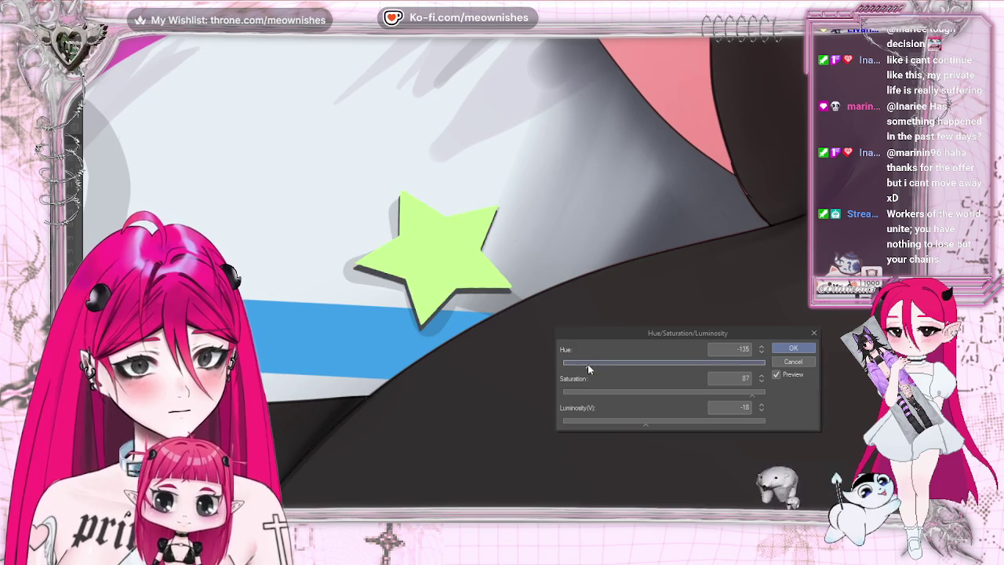
scroll(490, 280, "down", 3)
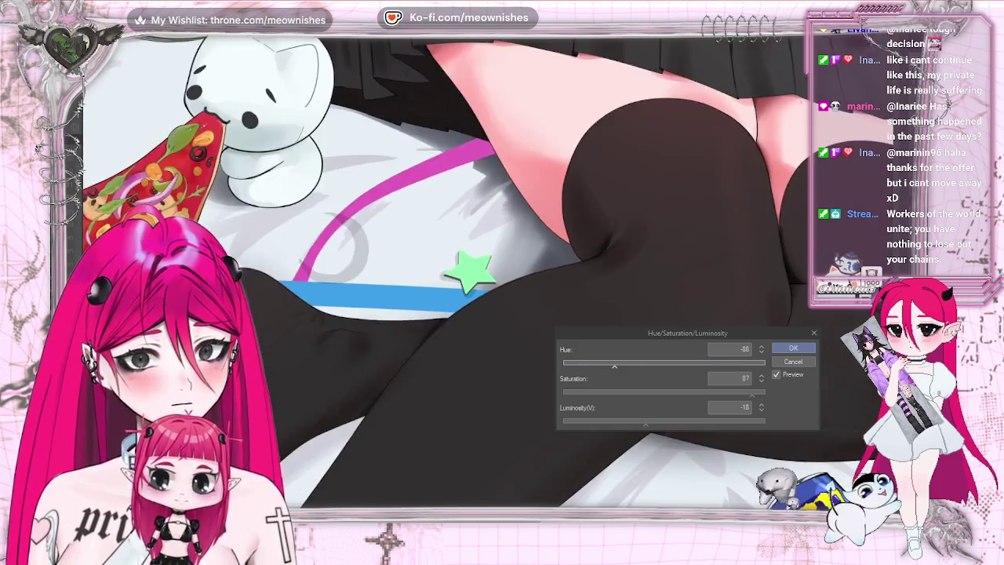
scroll(490, 280, "down", 3)
scroll(490, 248, "up", 3)
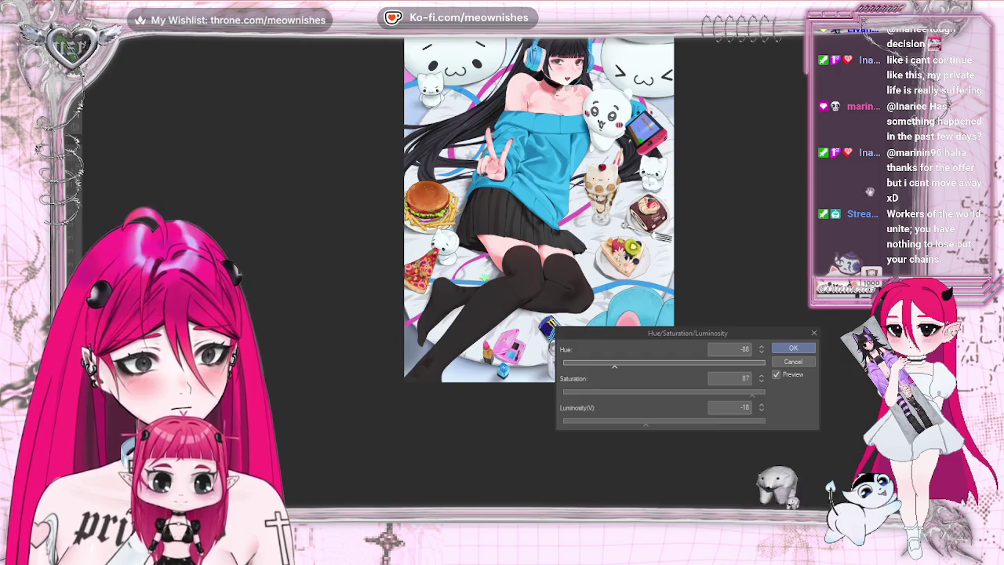
left_click(793, 347)
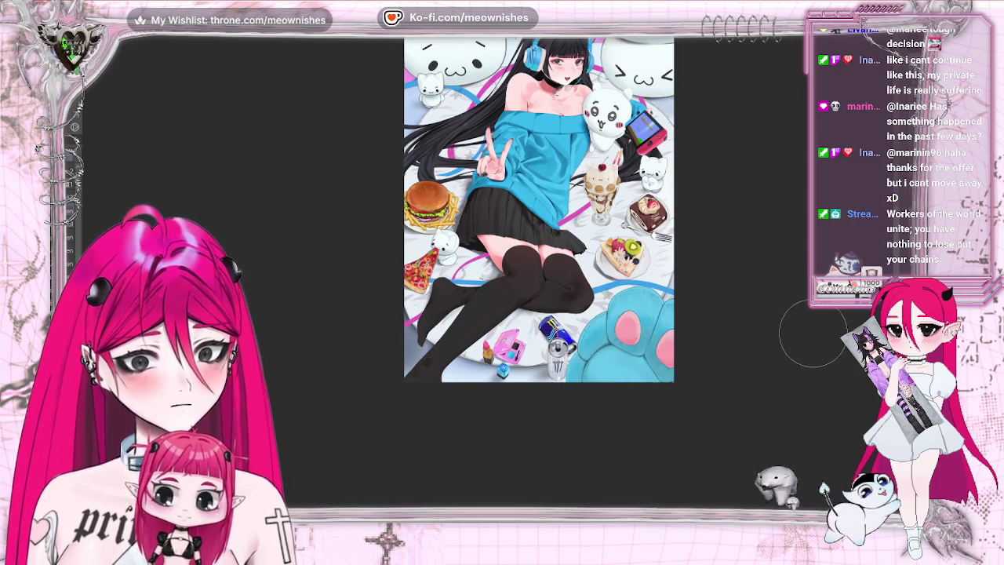
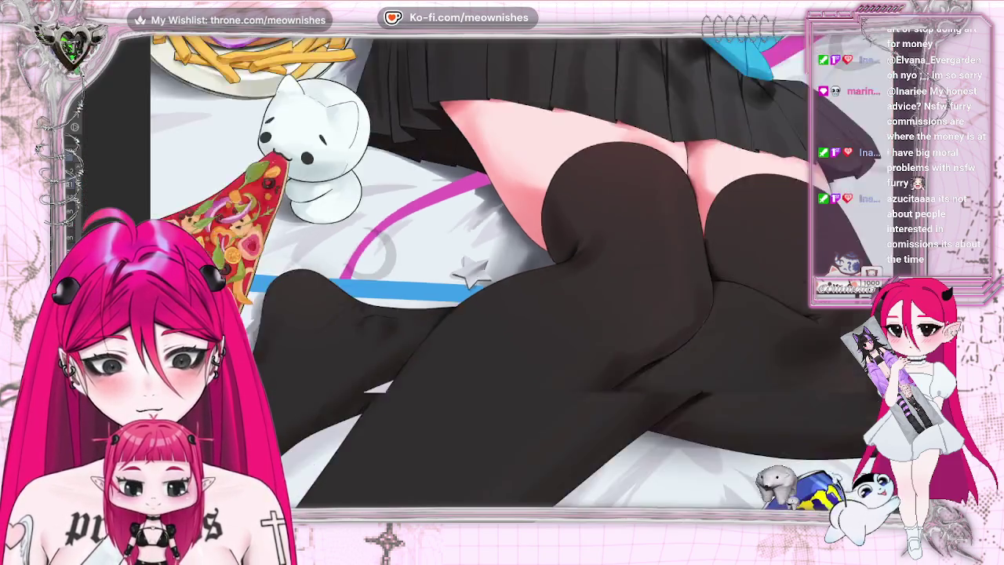
Zoom in on the silver star and preview the artwork mirrored to check balance.
scroll(421, 293, "down", 5)
scroll(421, 292, "up", 3)
scroll(485, 279, "up", 5)
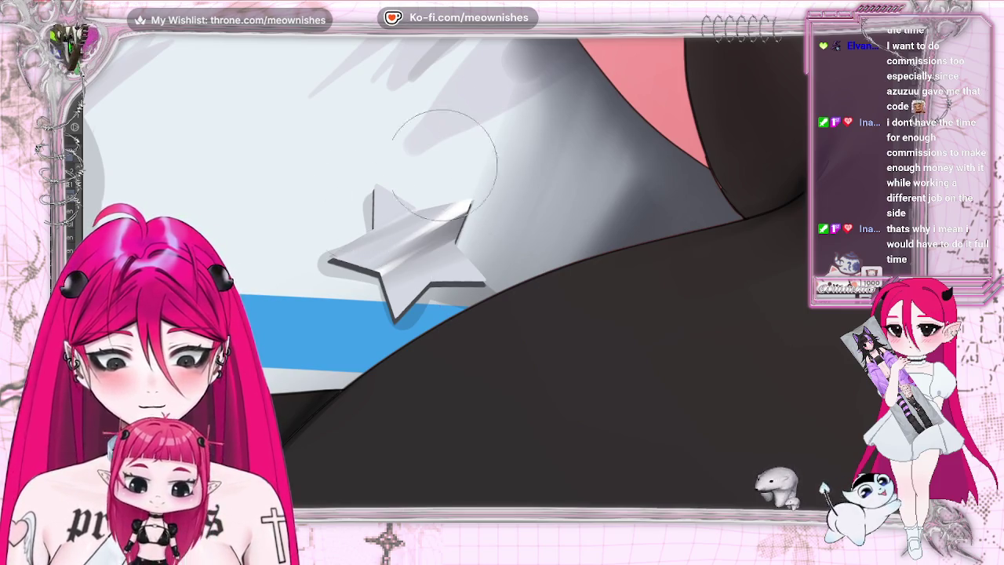
scroll(513, 235, "down", 3)
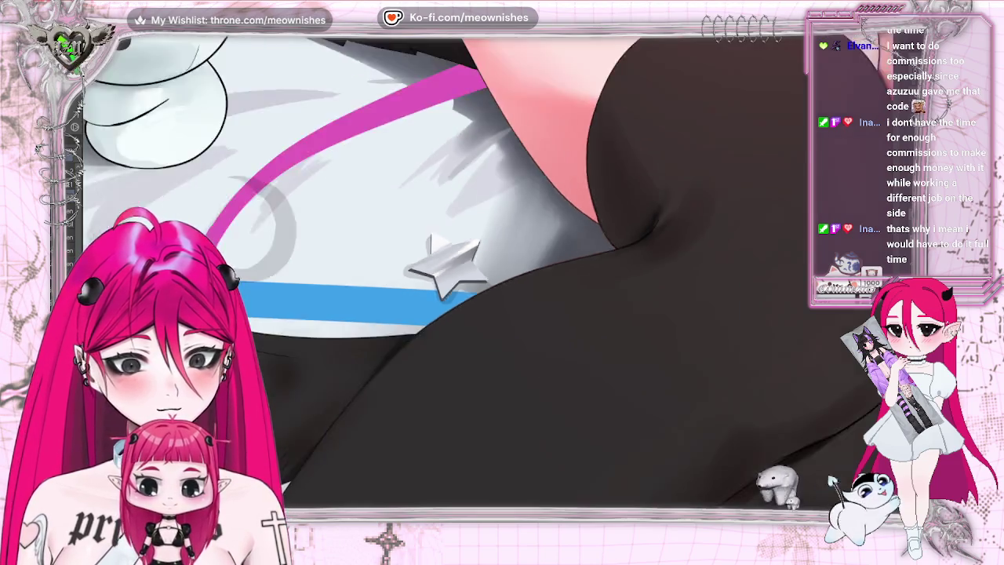
scroll(513, 235, "down", 3)
scroll(513, 235, "down", 3)
scroll(488, 277, "up", 2)
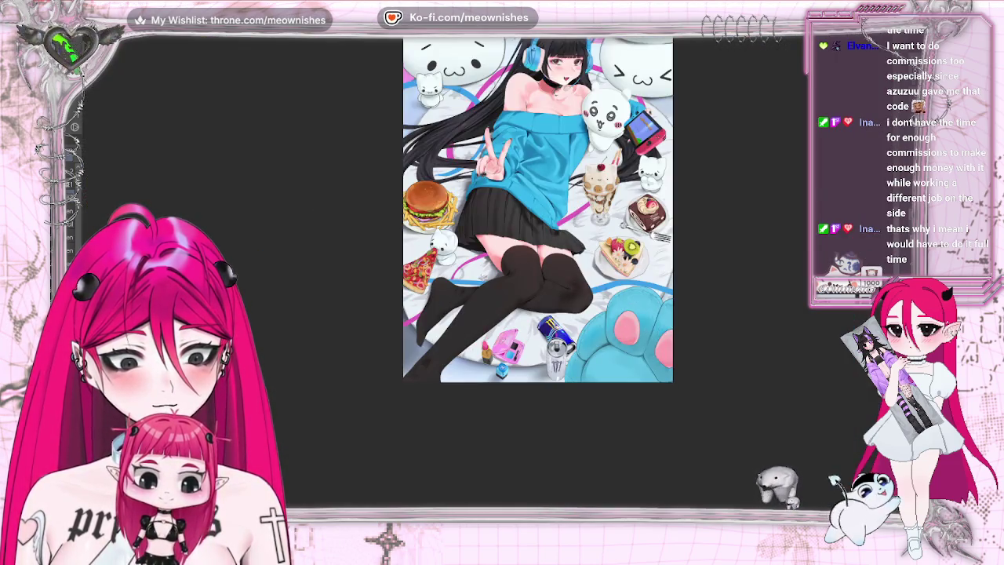
key("m")
key("m")
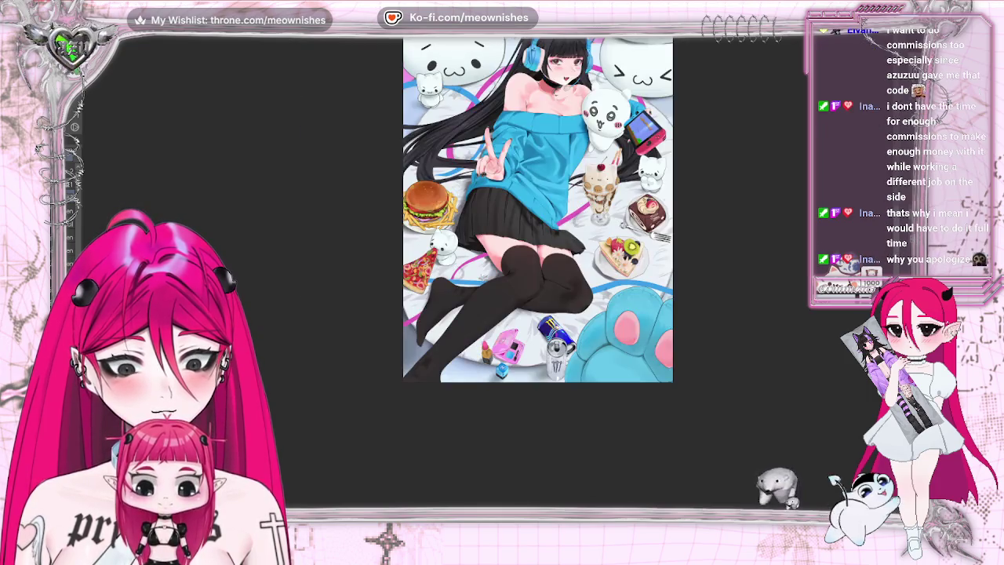
Shrink the brush with the [ key for fine detail, then fit the whole illustration.
scroll(490, 274, "up", 4)
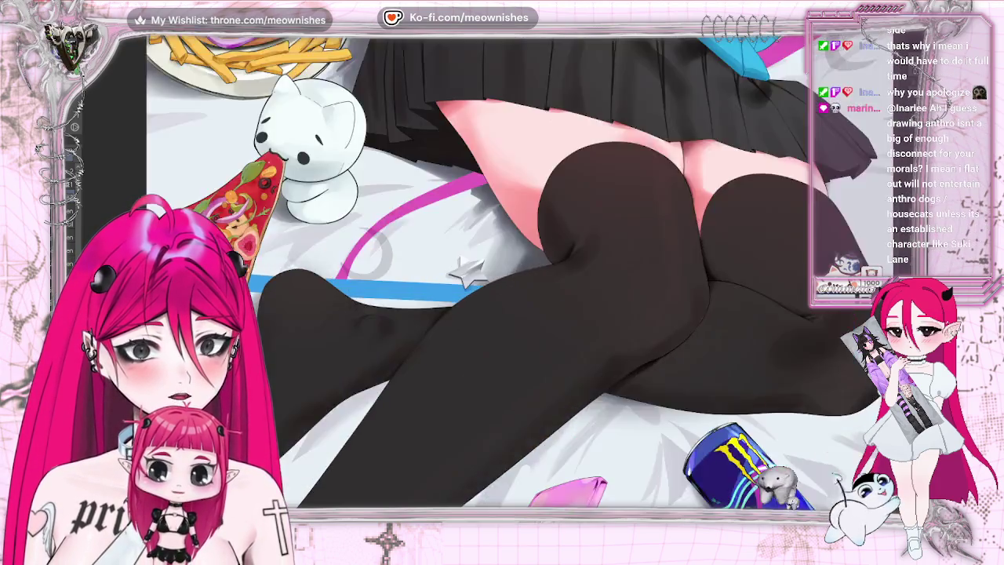
scroll(489, 274, "up", 2)
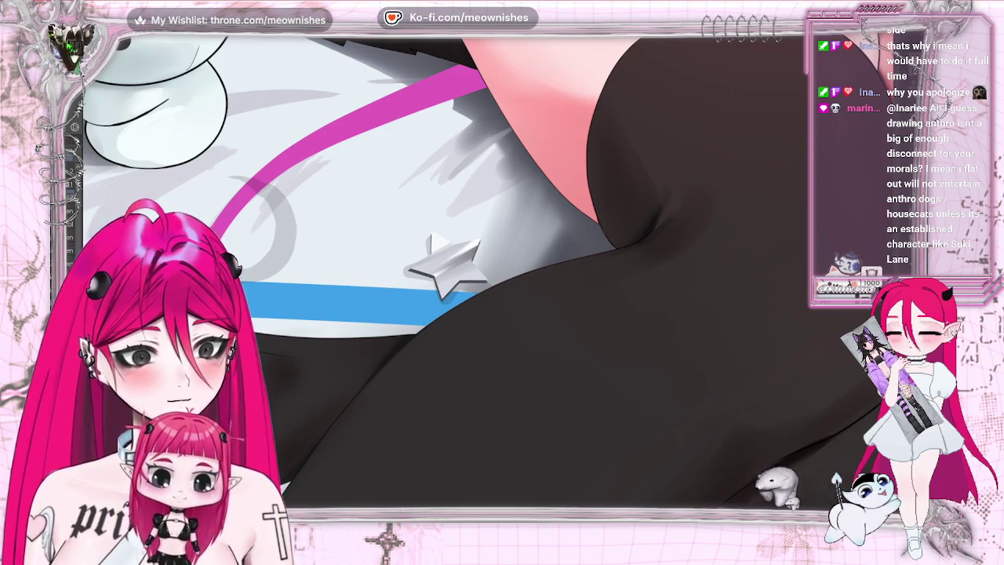
scroll(516, 282, "up", 2)
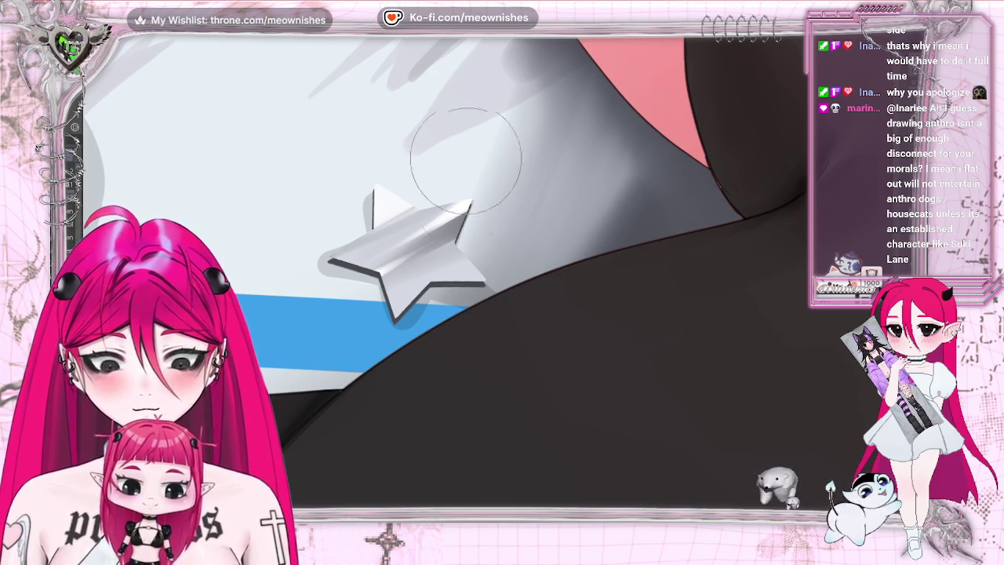
key("[")
key("[")
key("[")
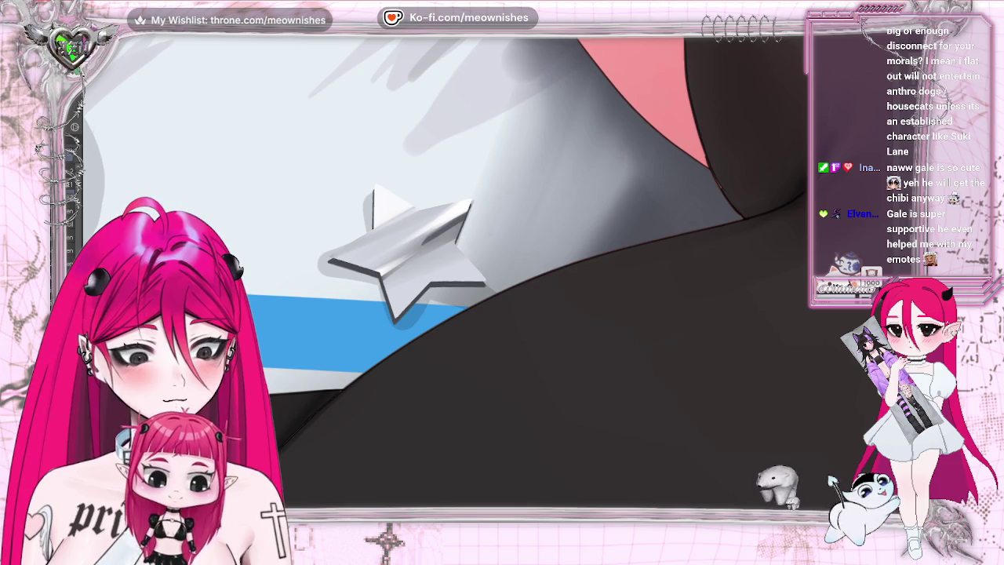
key("ctrl+0")
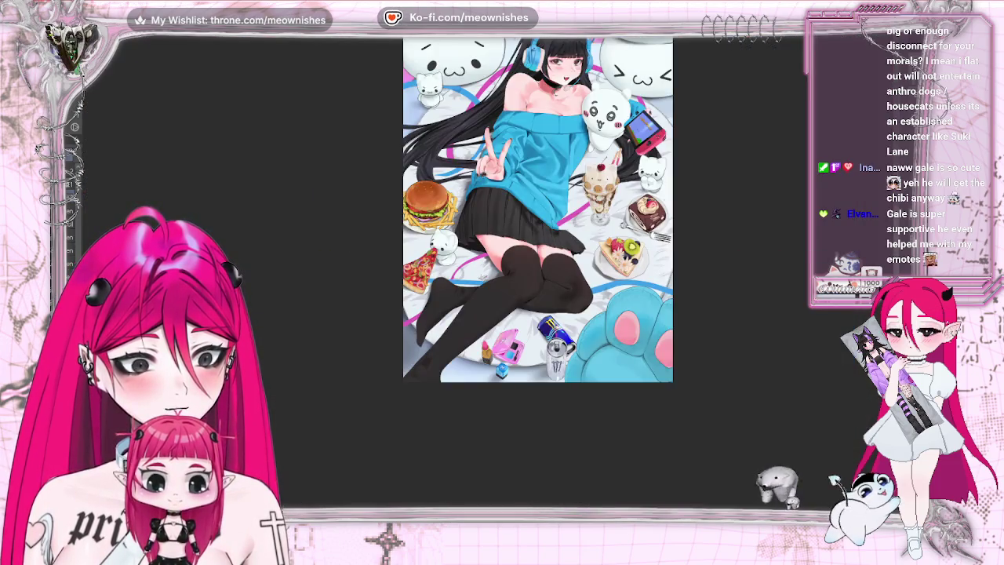
key("ctrl+1")
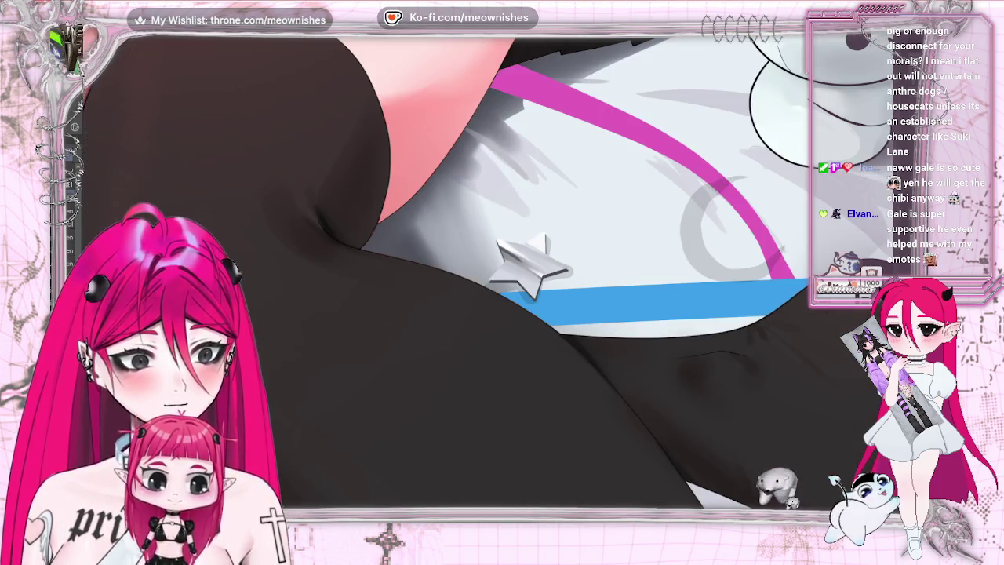
key("ctrl+minus")
key("ctrl+minus")
key("ctrl+minus")
key("ctrl+minus")
key("ctrl+plus")
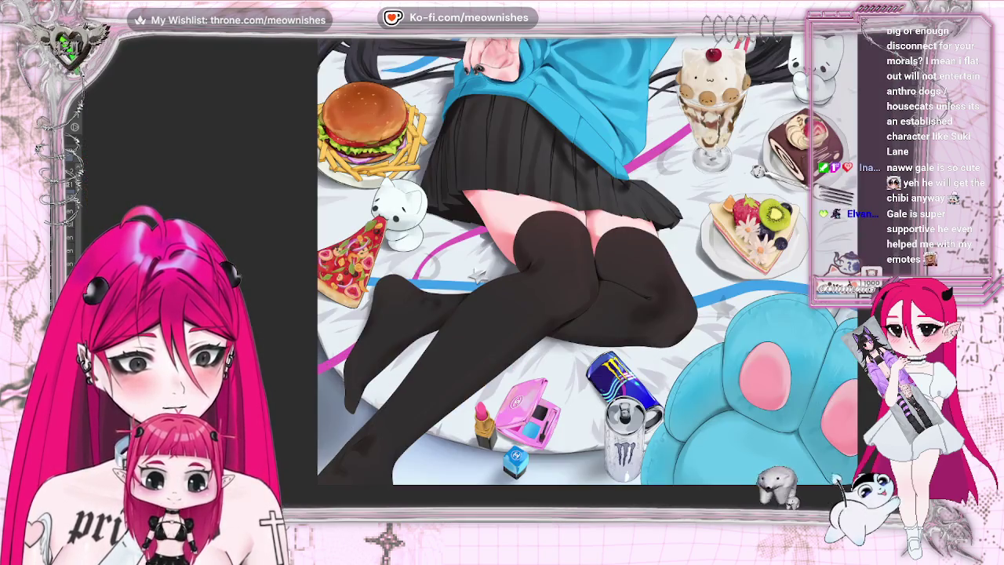
key("ctrl+minus")
key("ctrl+minus")
key("ctrl+minus")
key("ctrl+plus")
key("ctrl+plus")
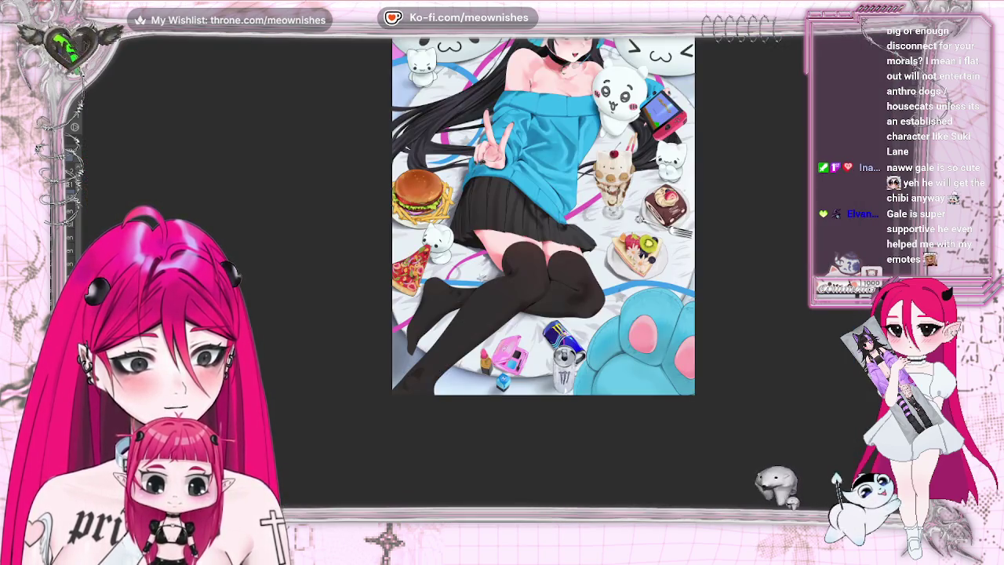
key("ctrl+minus")
key("ctrl+minus")
key("ctrl+plus")
key("ctrl+plus")
key("ctrl+plus")
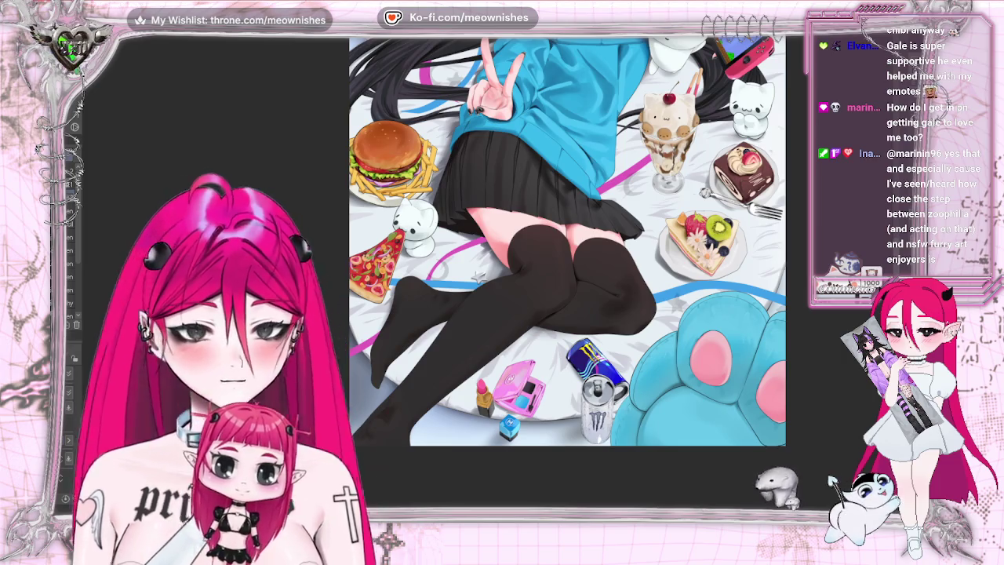
key("ctrl+0")
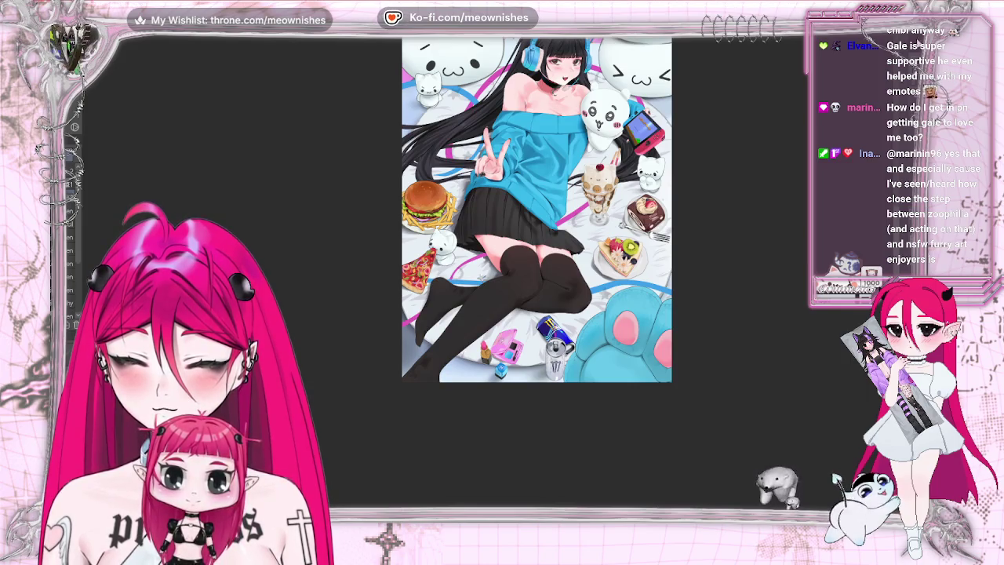
Zoom around the left foot and flip the view horizontally and back to check it.
scroll(488, 262, "down", 3)
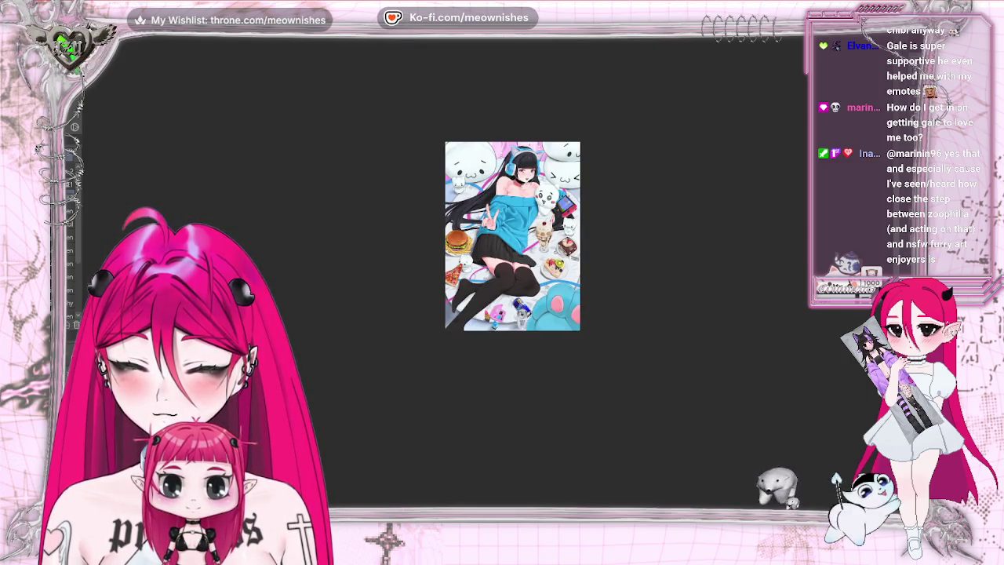
scroll(490, 247, "up", 5)
scroll(490, 247, "up", 3)
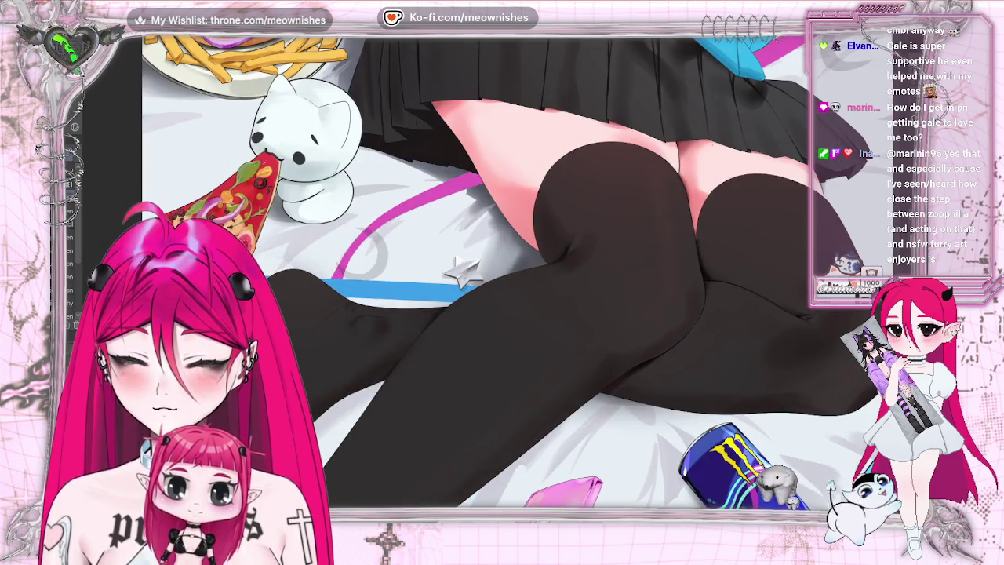
key("h")
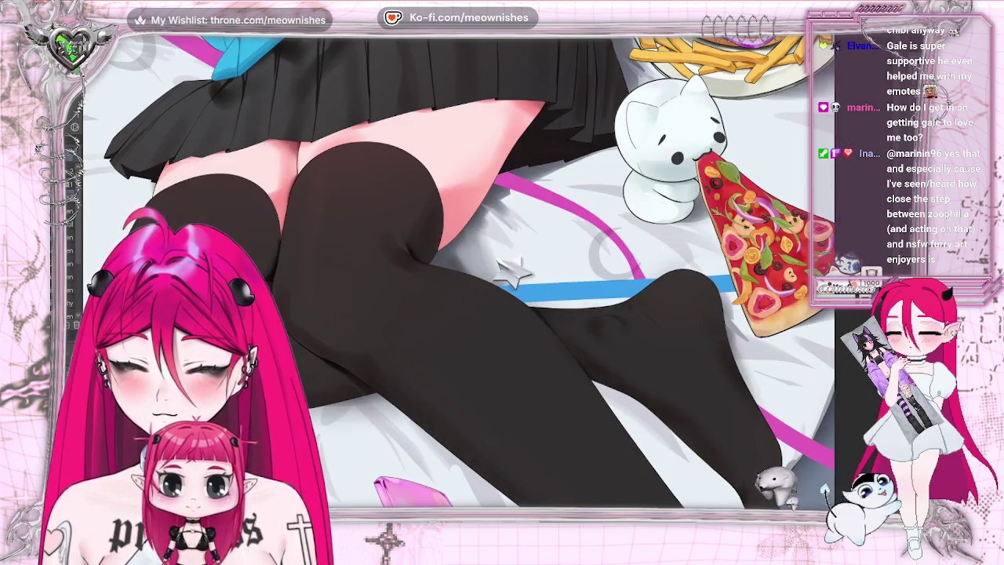
key("h")
Transform the area around the left foot and silver star and confirm it.
scroll(501, 270, "down", 3)
scroll(502, 270, "down", 3)
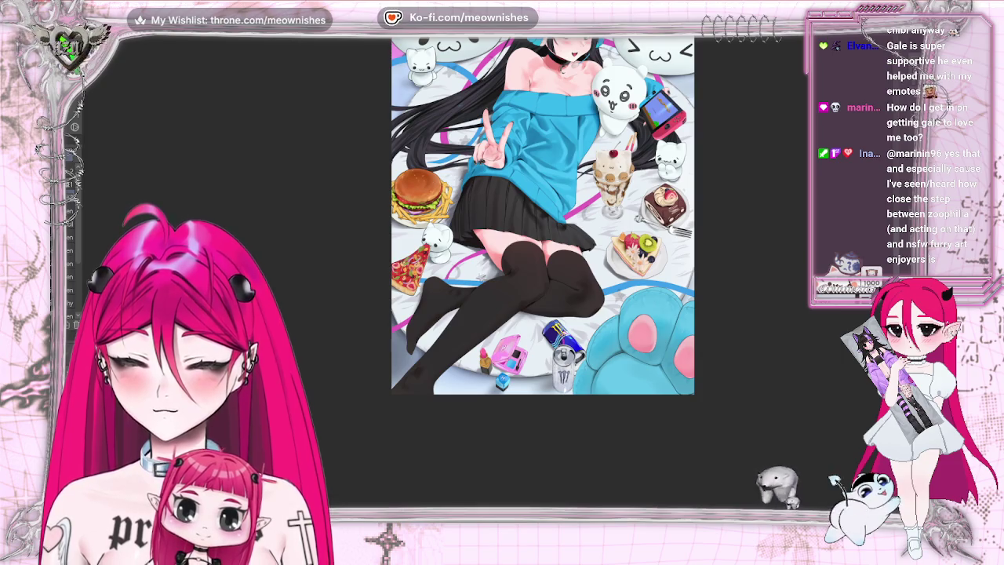
scroll(502, 276, "up", 3)
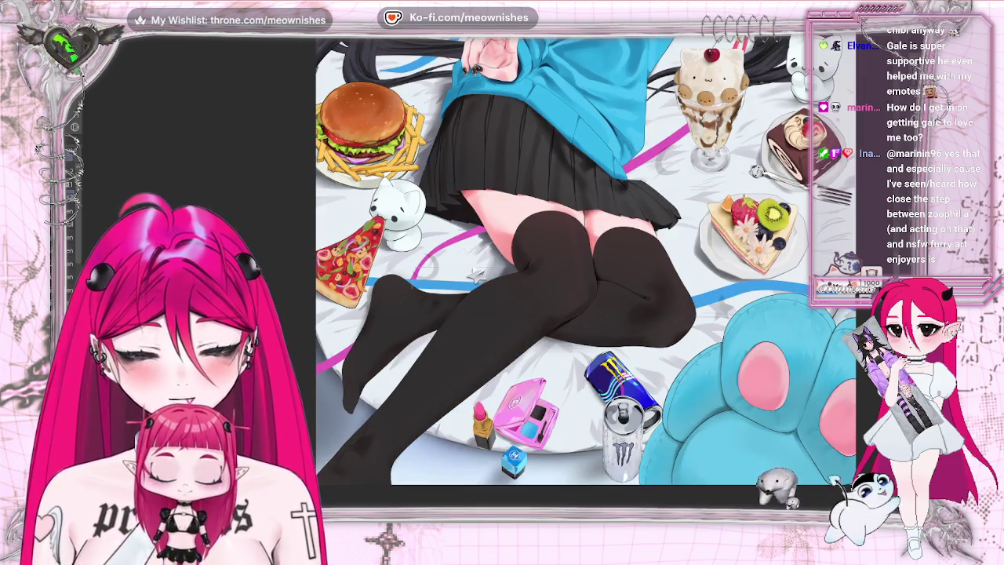
mouse_move(440, 306)
left_mouse_down()
mouse_move(479, 304)
mouse_move(495, 287)
left_mouse_up()
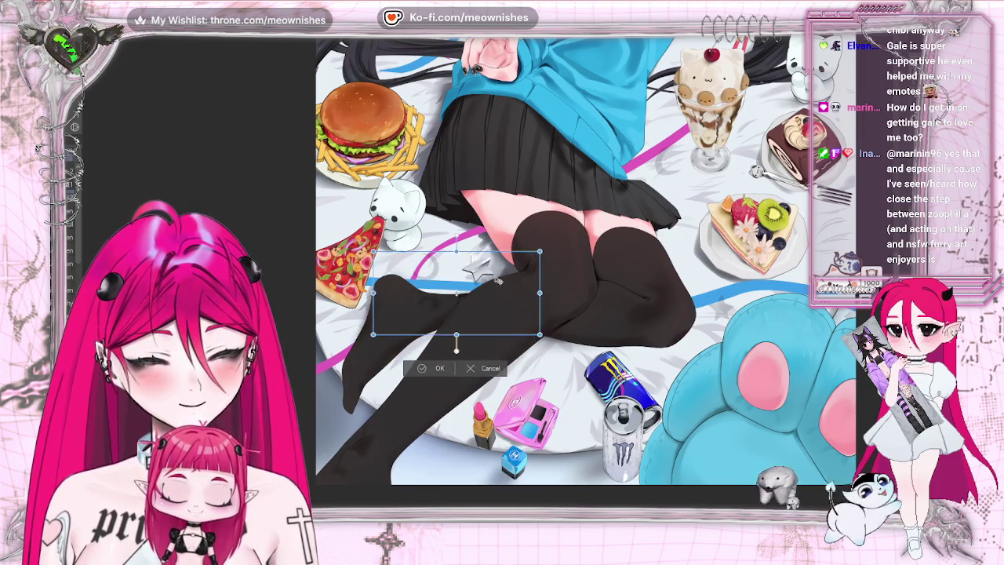
left_click(419, 376)
Mirror the view to check the composition and zoom in on the legs and star.
scroll(513, 258, "down", 5)
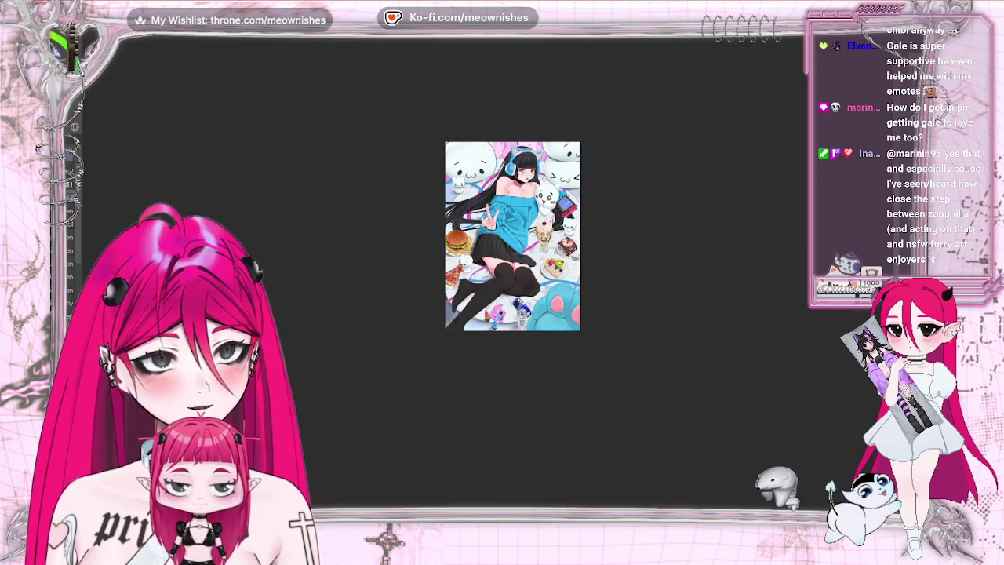
scroll(489, 277, "up", 3)
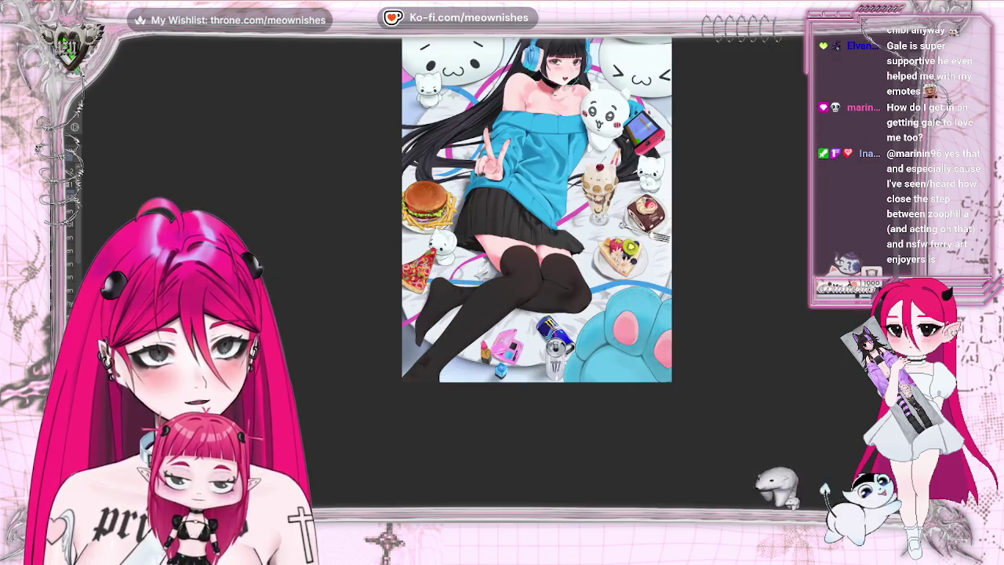
key("h")
key("h")
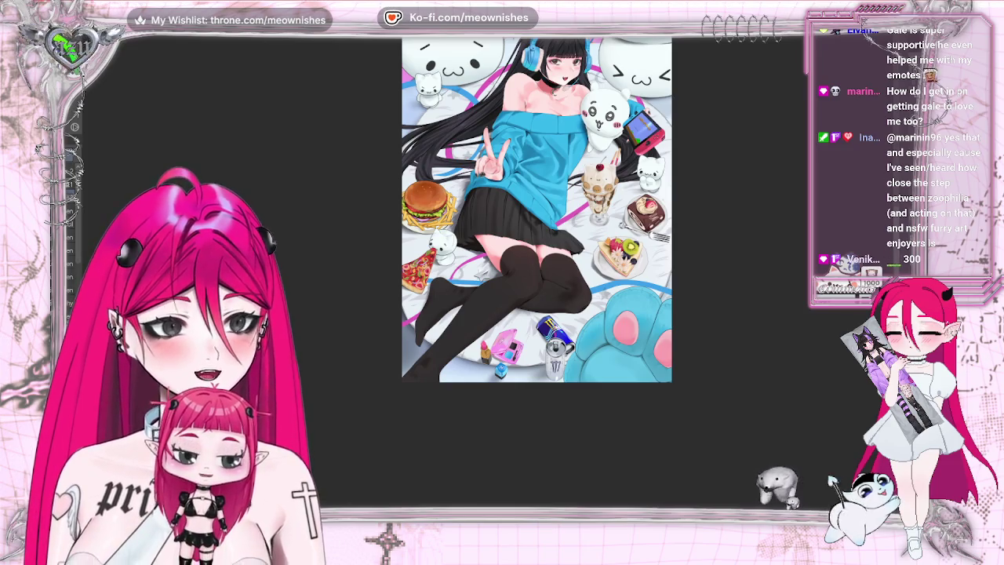
key("1")
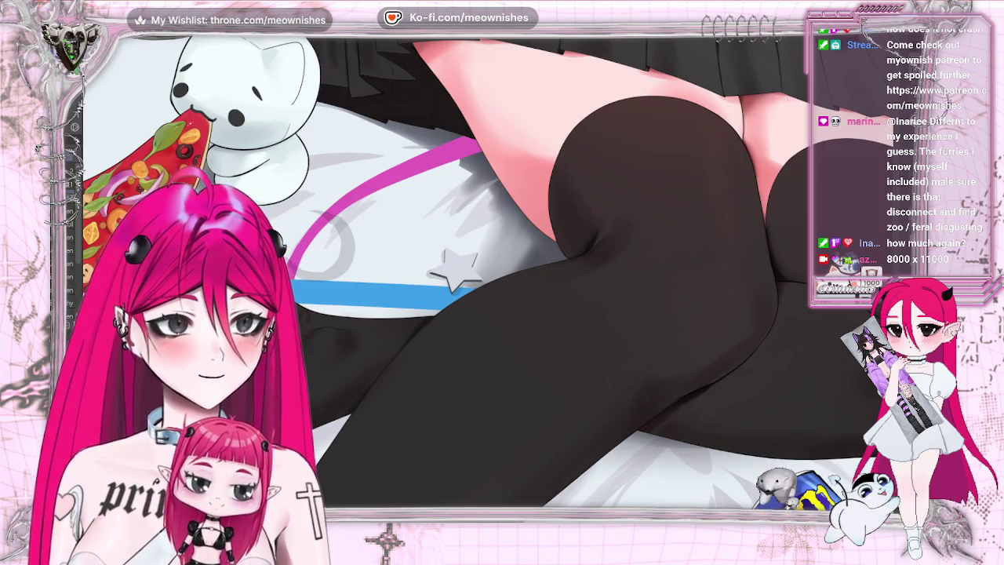
key("ctrl+0")
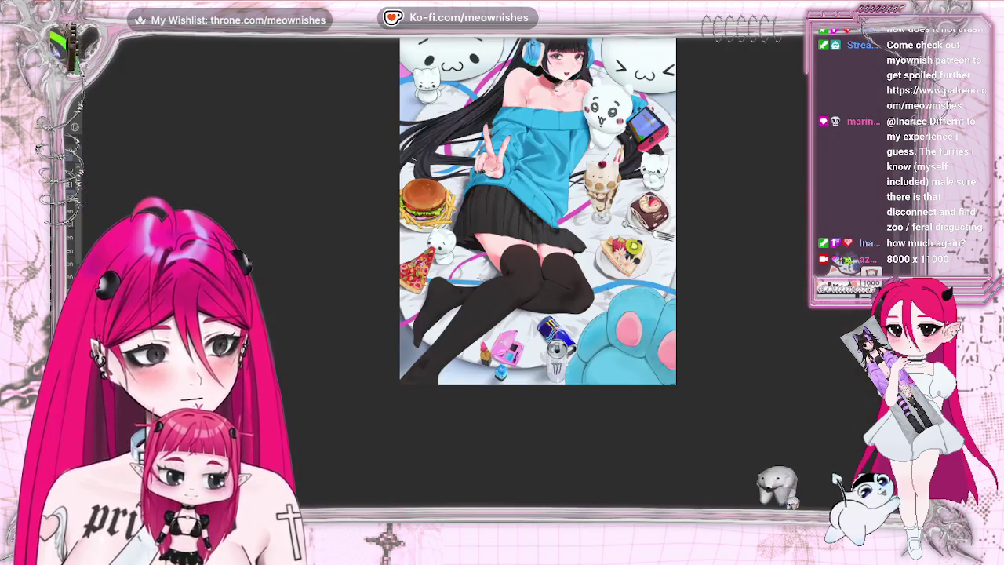
scroll(502, 301, "up", 2)
key("ctrl+0")
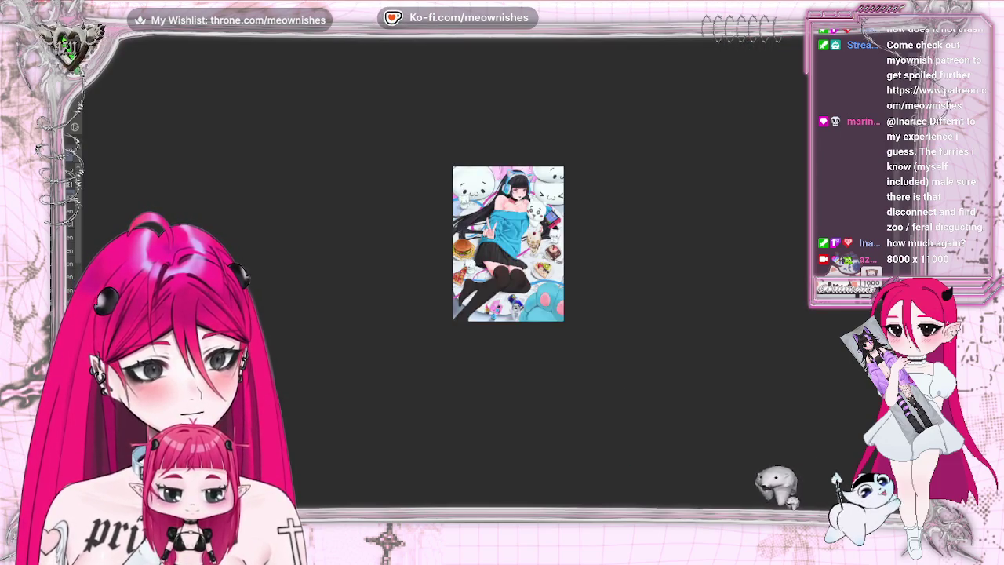
scroll(566, 241, "up", 3)
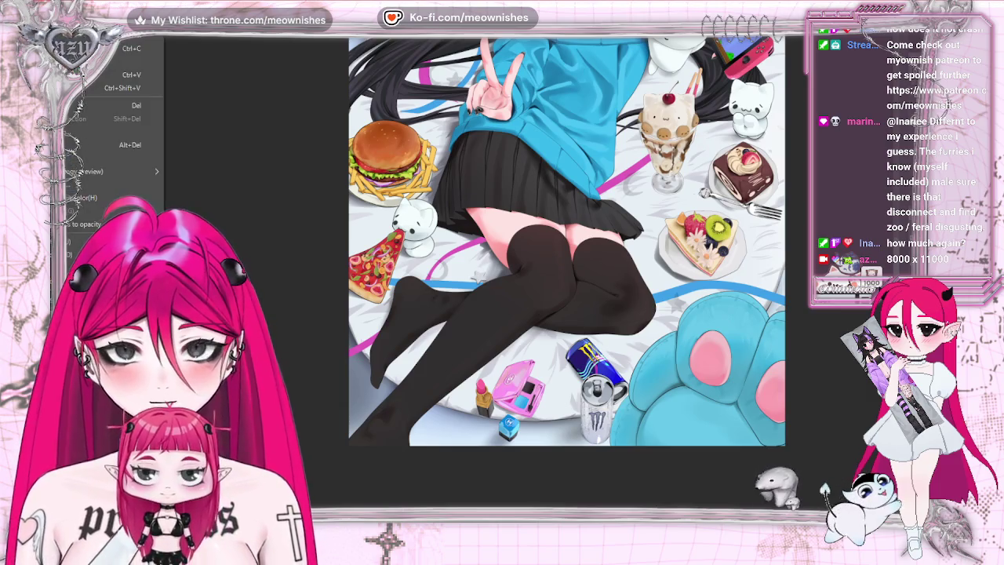
Bring up Hue/Saturation/Luminosity with Ctrl+U, then dismiss it without applying.
key("ctrl+u")
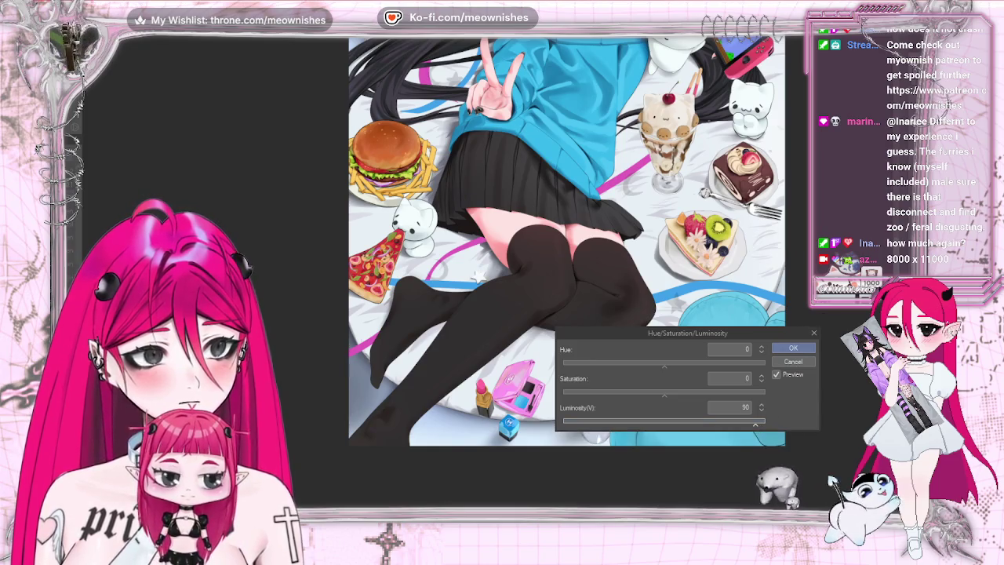
scroll(512, 235, "down", 5)
scroll(488, 278, "up", 5)
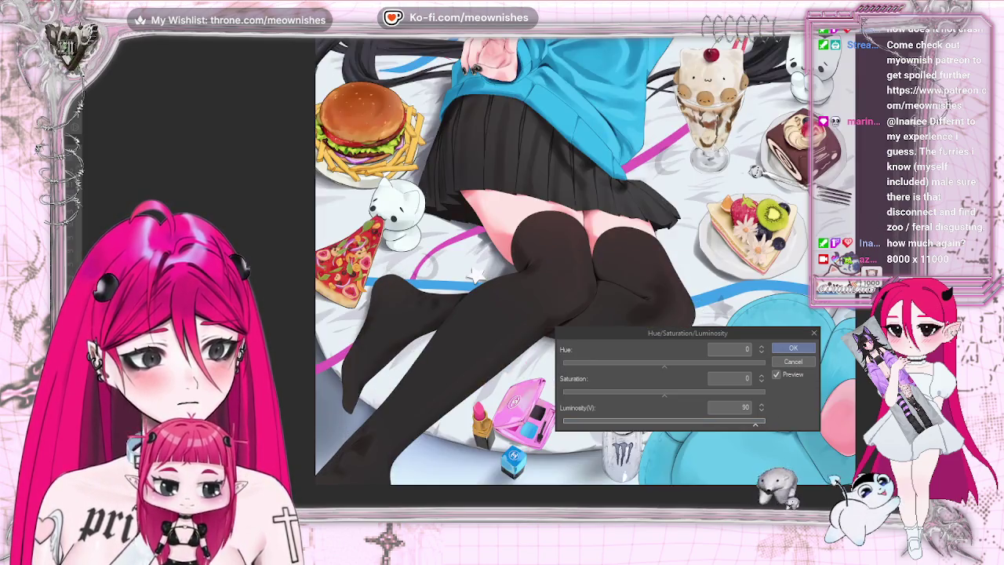
key("Return")
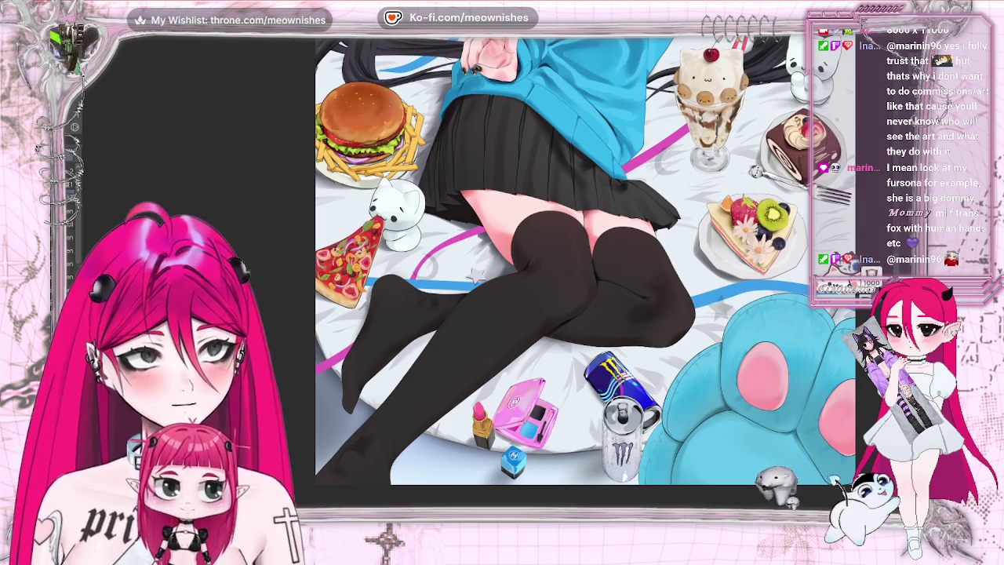
Lower the white star's luminosity to -57 via Tonal Correction and apply it.
right_click(72, 133)
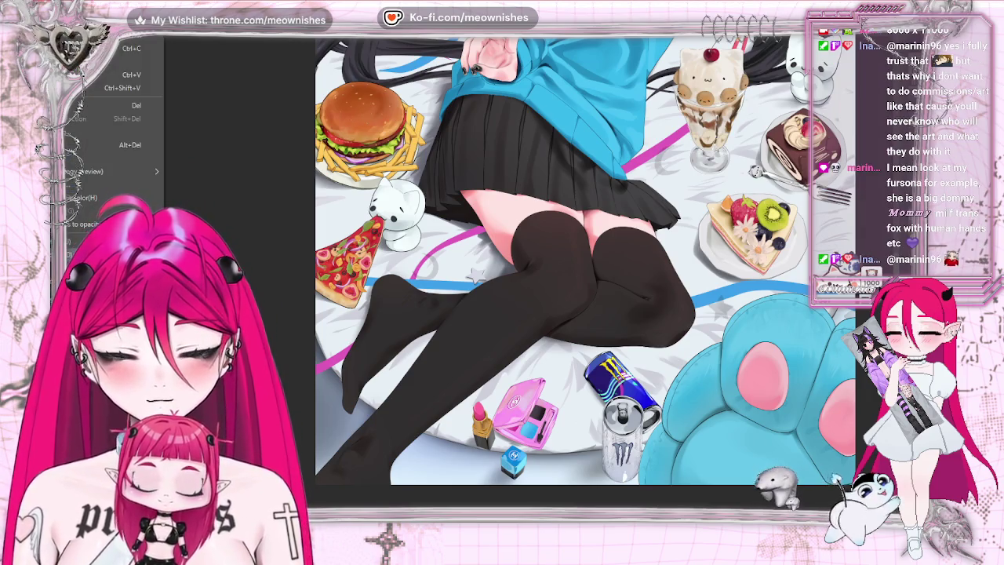
mouse_move(78, 132)
left_click(286, 271)
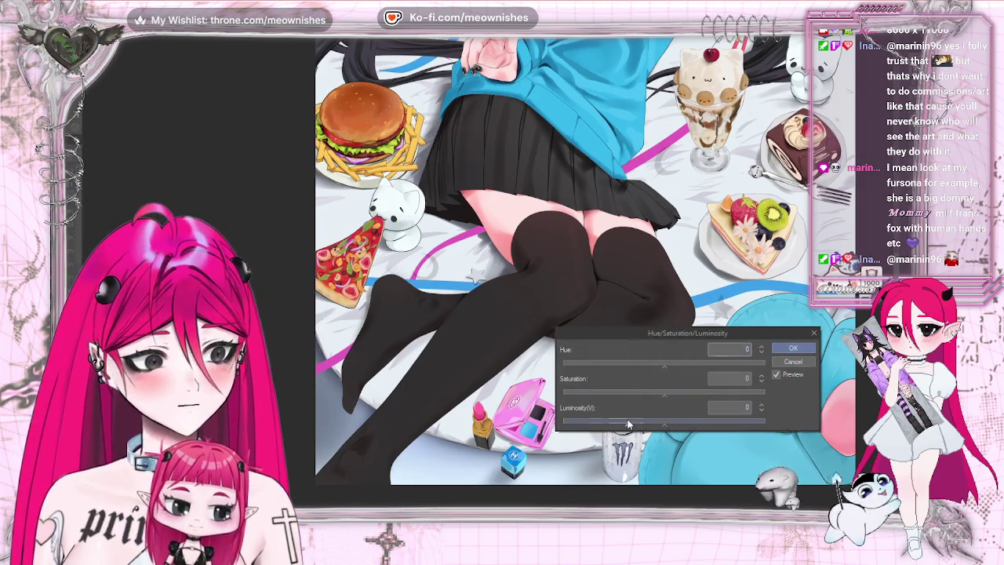
left_click_drag(621, 421, 607, 424)
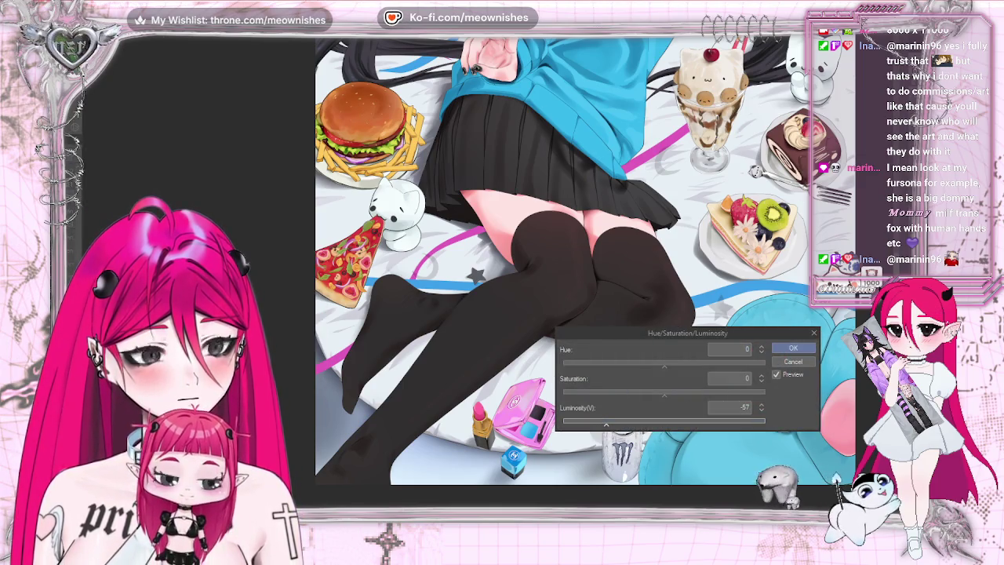
key("ctrl+0")
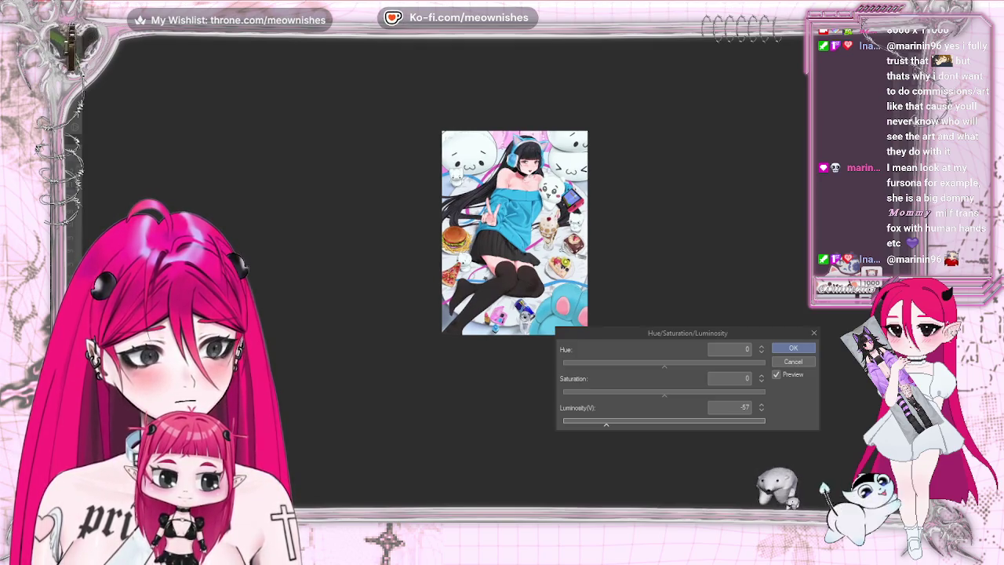
key("ctrl+plus")
key("ctrl+0")
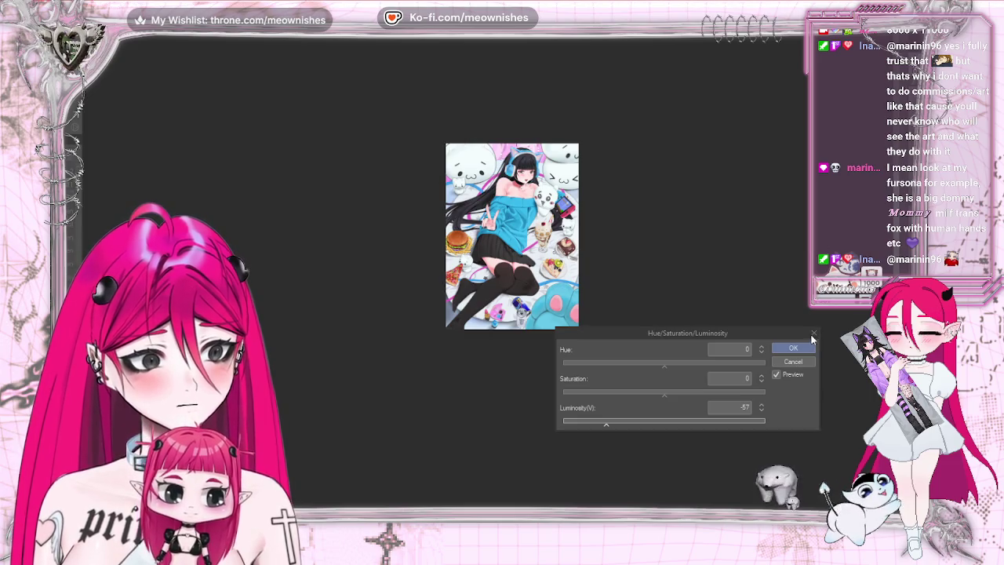
key("Return")
key("ctrl+plus")
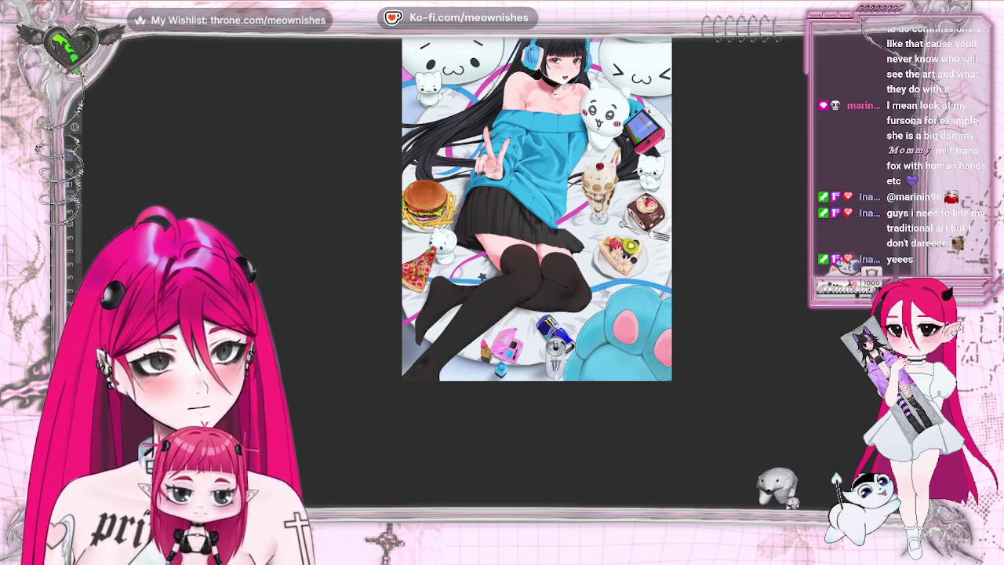
scroll(482, 282, "up", 3)
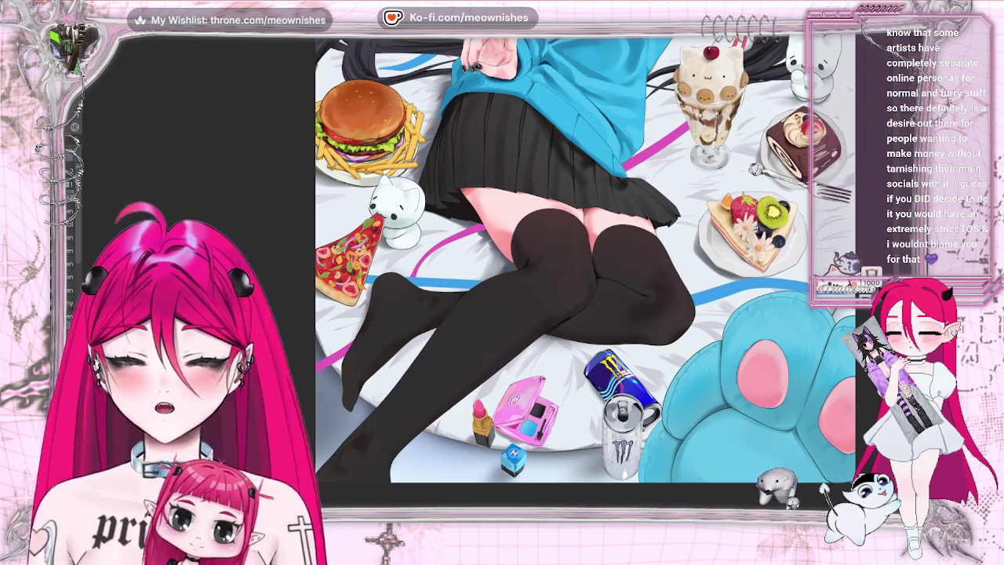
scroll(516, 228, "down", 5)
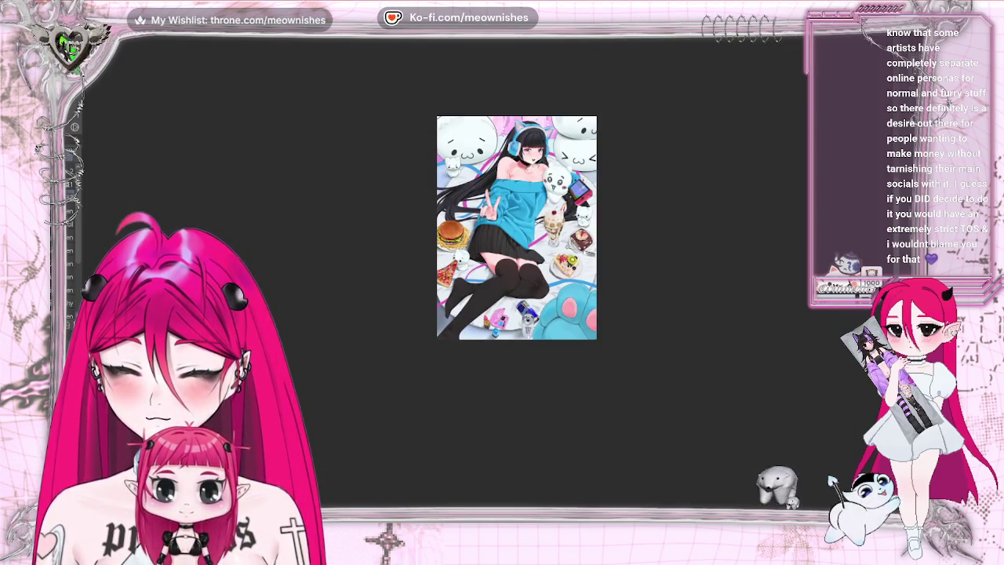
scroll(487, 280, "up", 3)
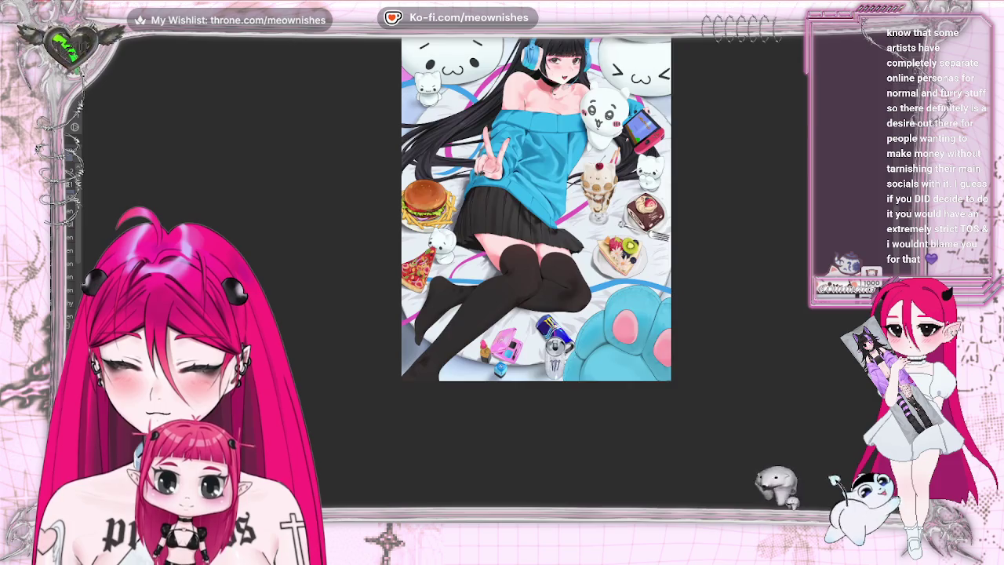
scroll(487, 280, "up", 3)
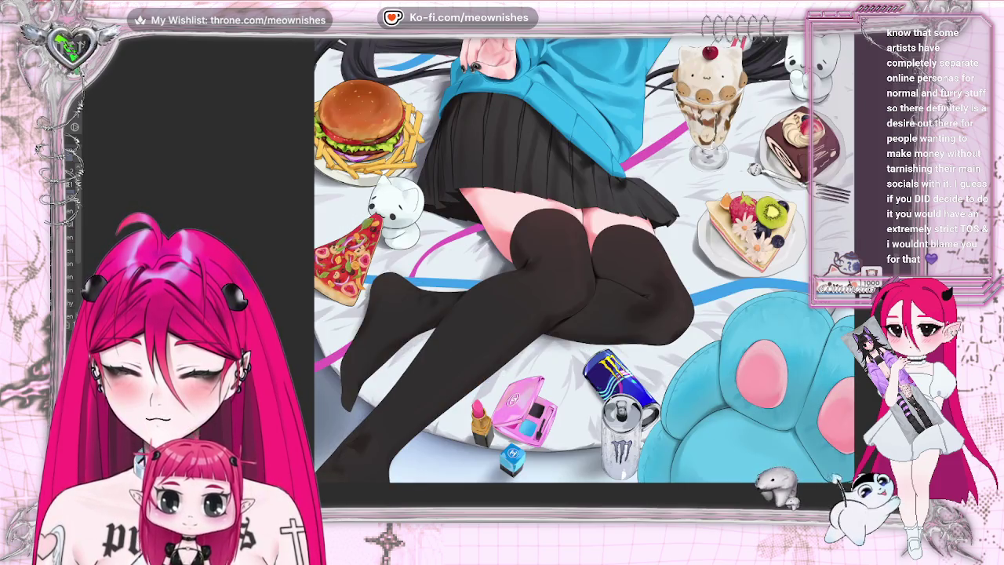
scroll(585, 271, "down", 3)
scroll(585, 271, "up", 2)
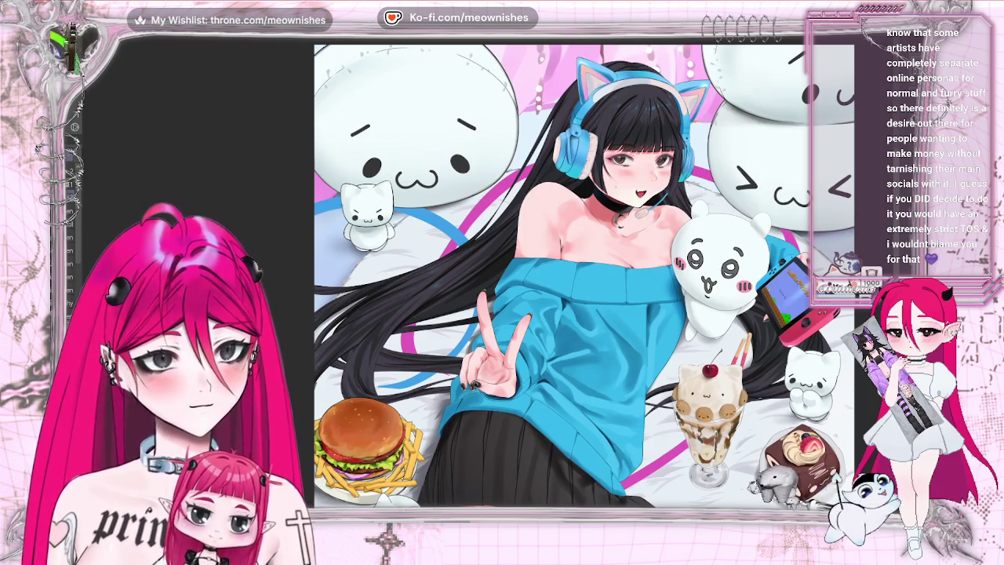
scroll(584, 275, "up", 3)
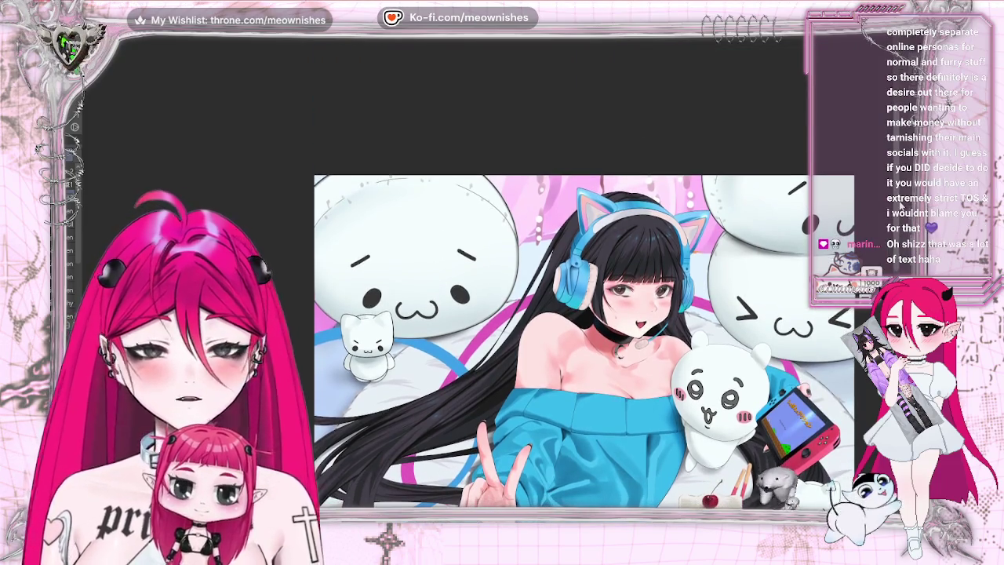
scroll(584, 330, "down", 1)
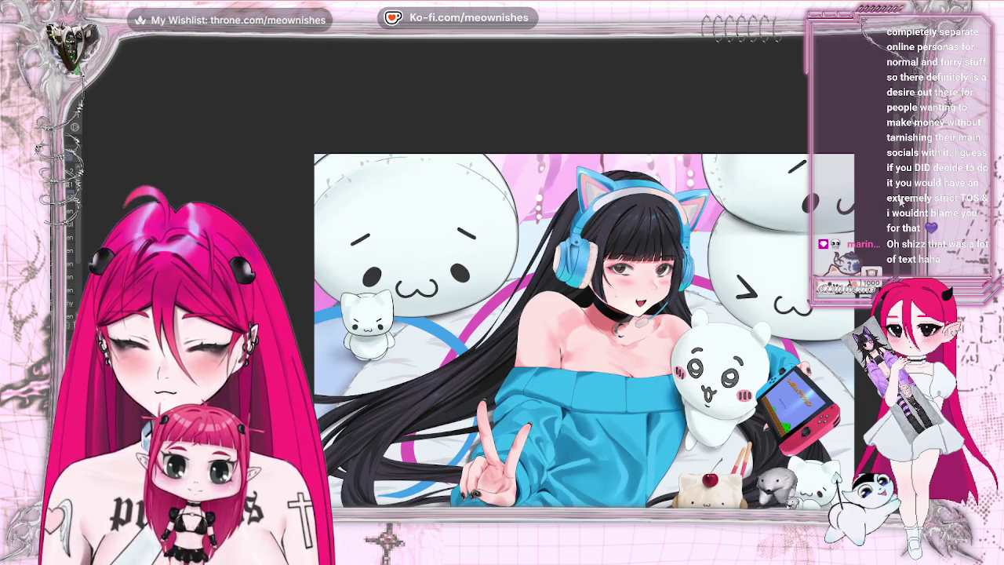
scroll(584, 329, "up", 2)
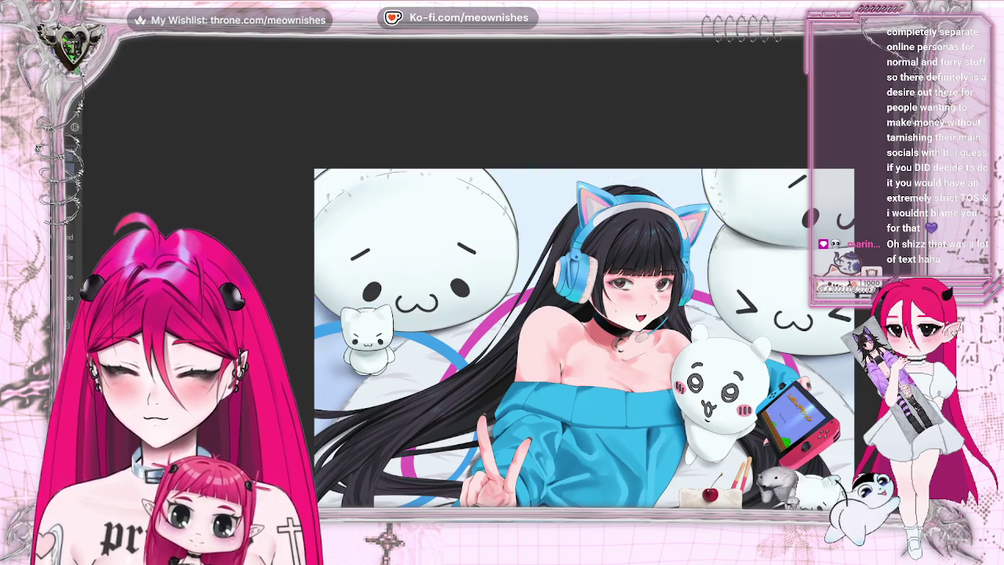
key("ctrl+minus")
key("ctrl+minus")
key("ctrl+minus")
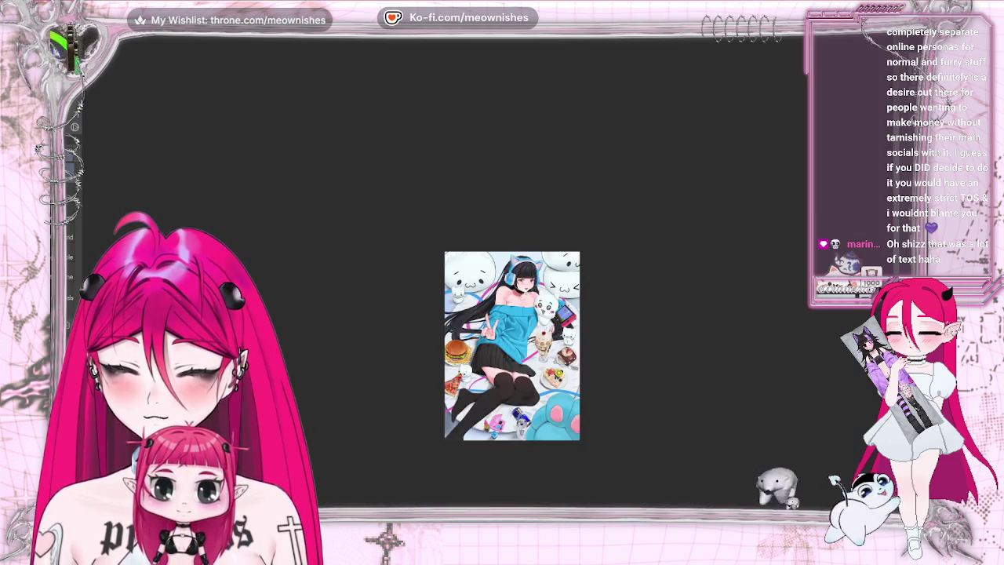
key("ctrl+minus")
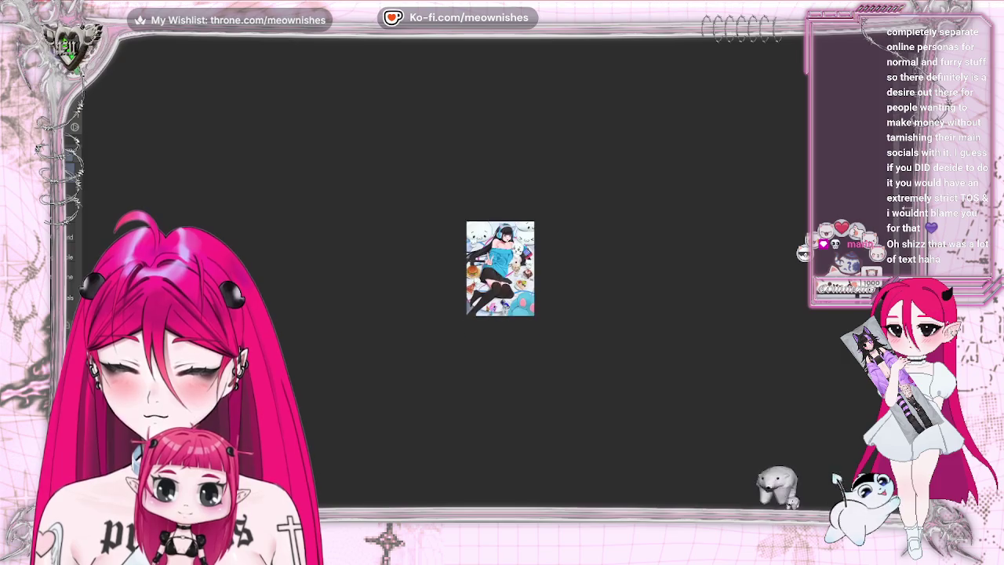
key("ctrl+plus")
key("ctrl+plus")
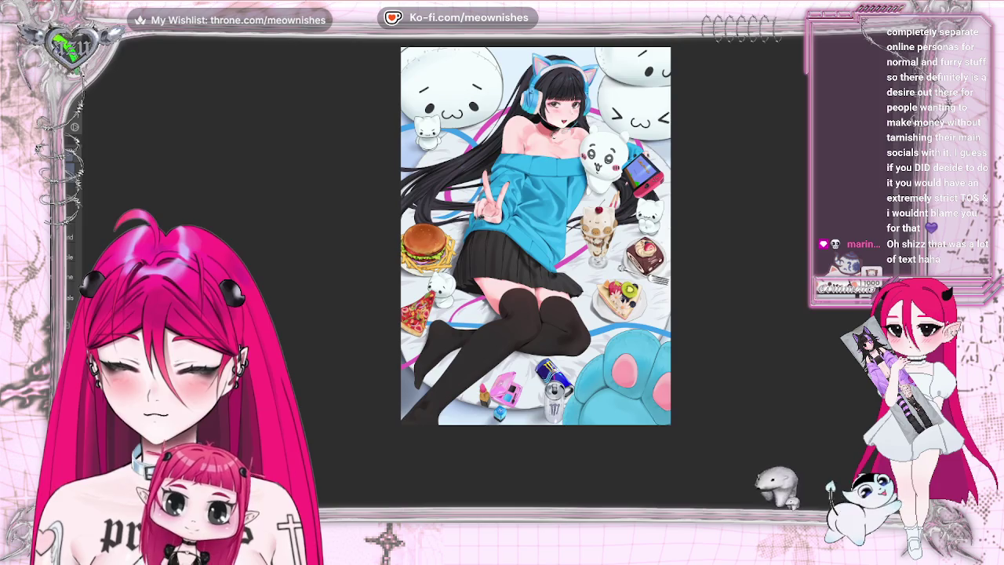
scroll(536, 235, "up", 2)
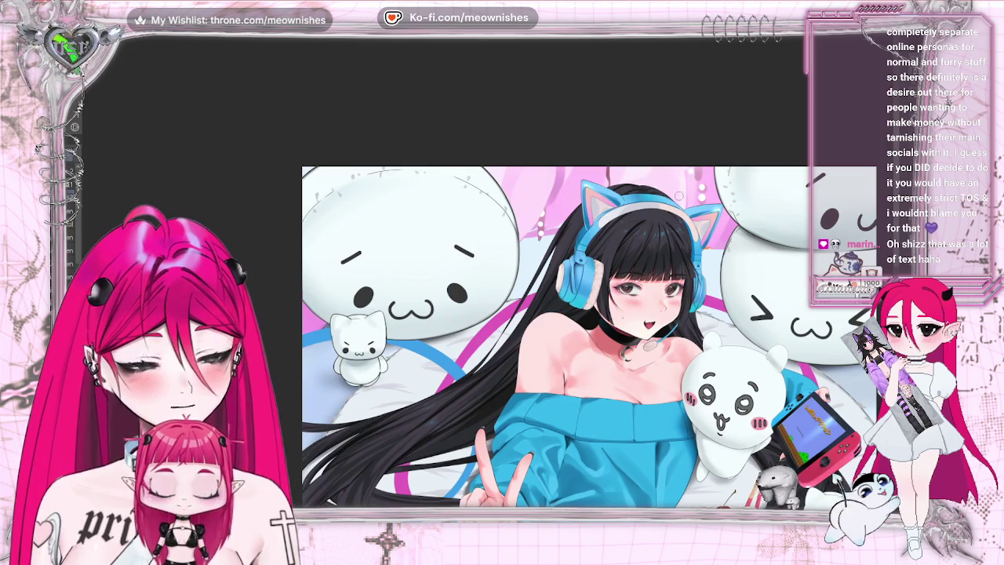
left_click(564, 200)
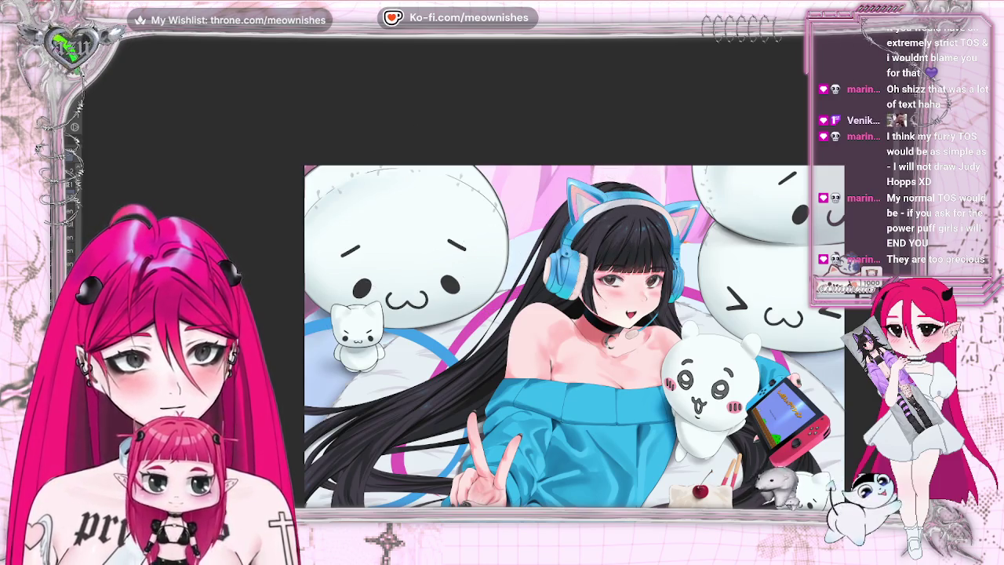
key("ctrl+0")
Zoom in on the girl's face and mochi, checking the whole illustration in between.
key("ctrl+alt+0")
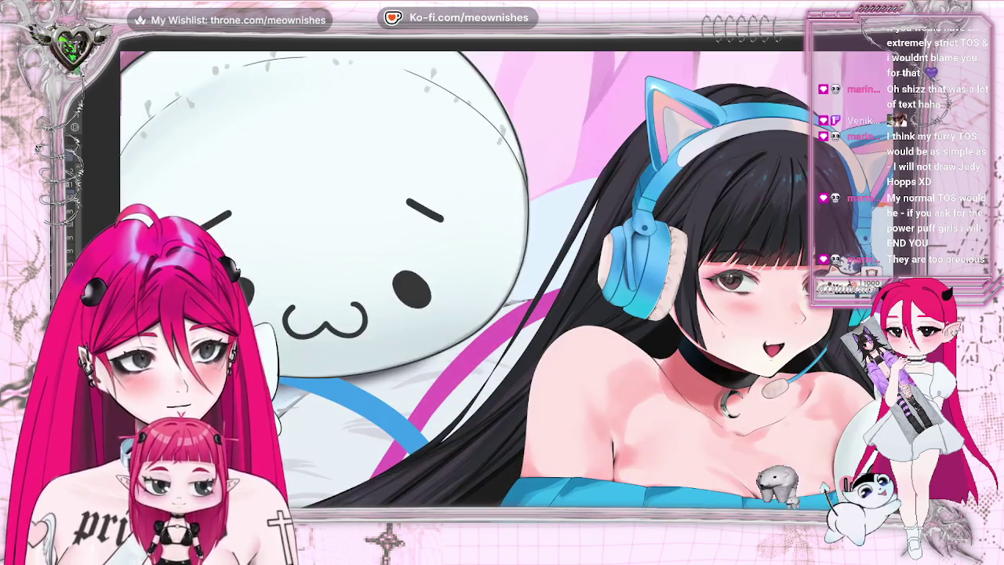
key("ctrl+minus")
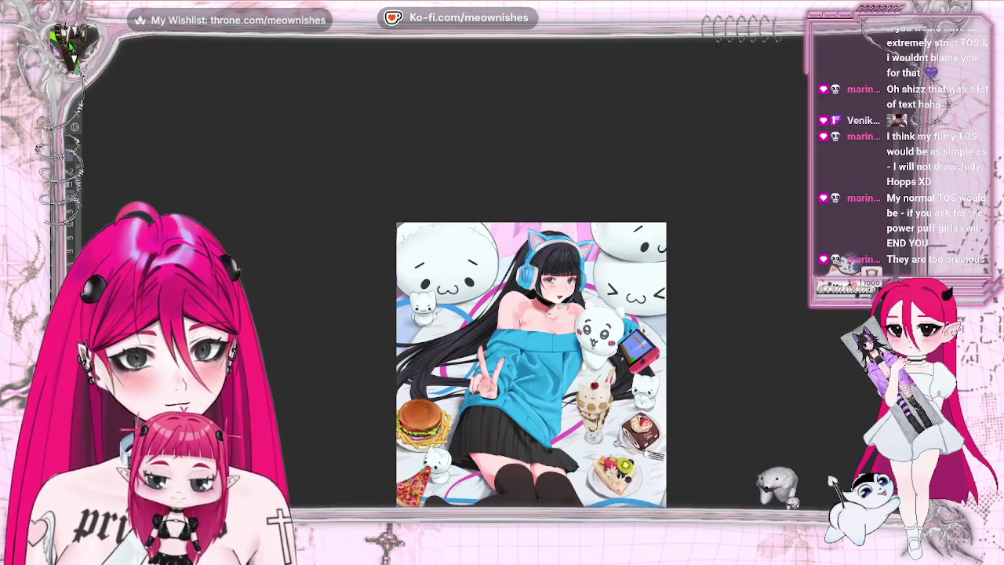
key("ctrl+minus")
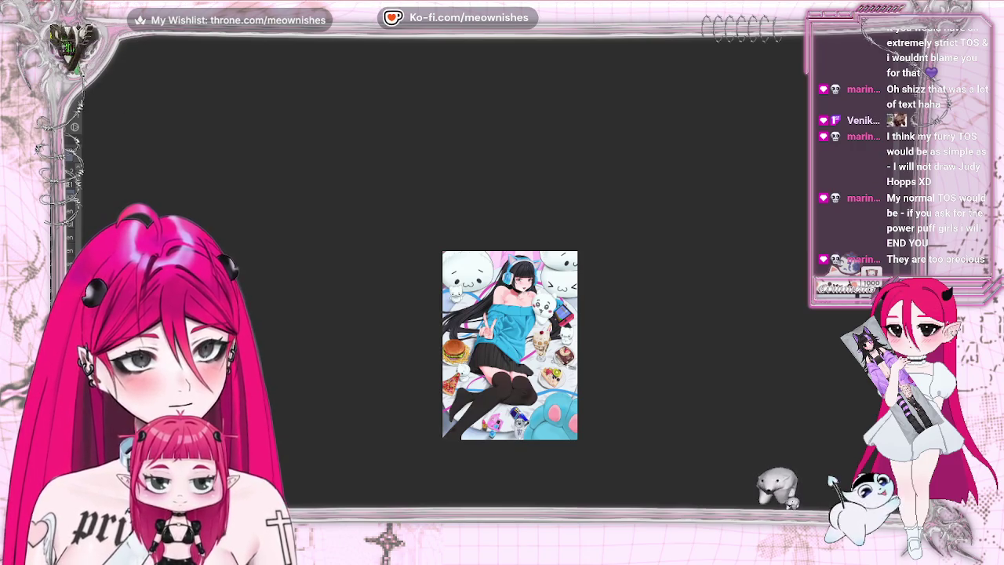
key("ctrl+alt+0")
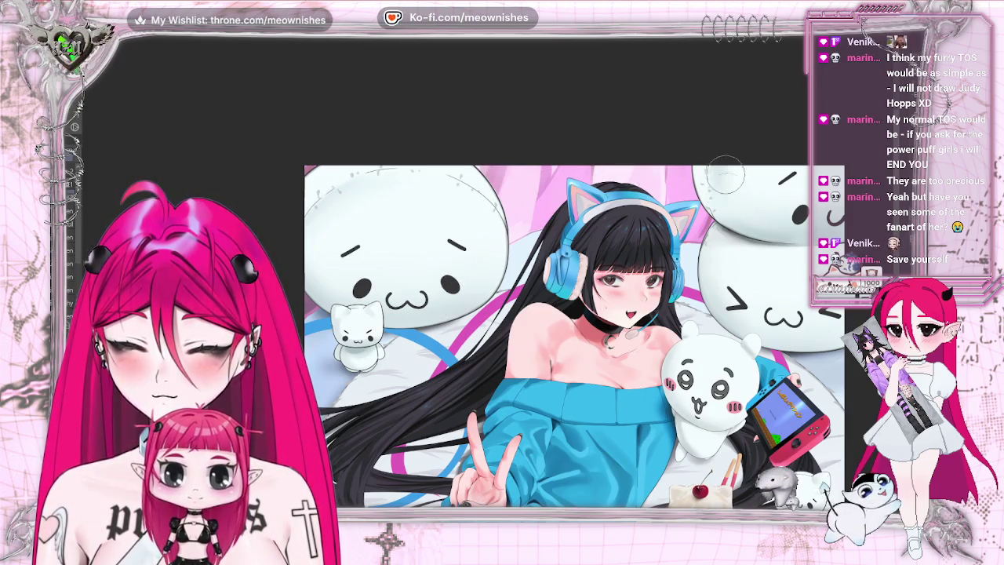
scroll(706, 247, "down", 5)
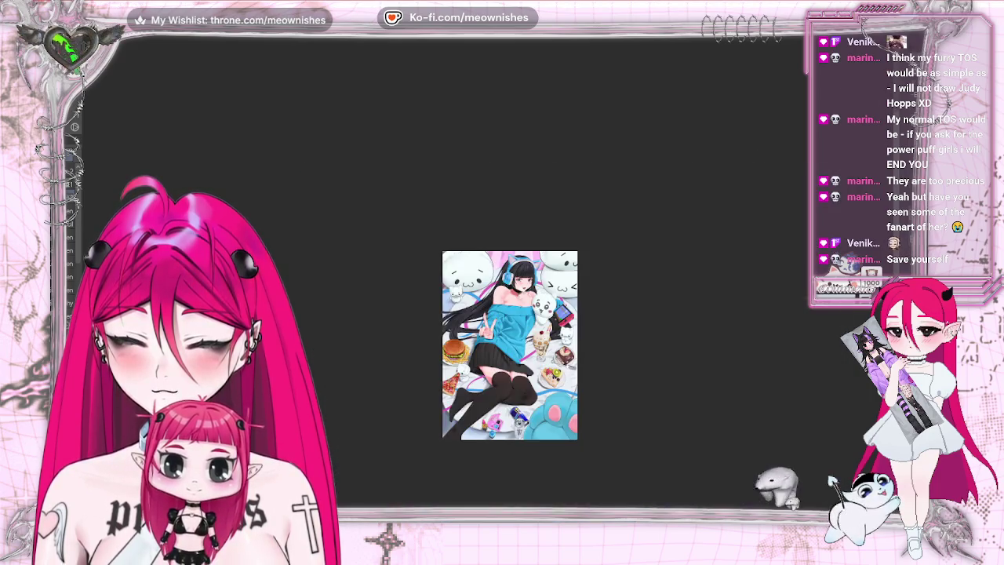
scroll(475, 271, "up", 5)
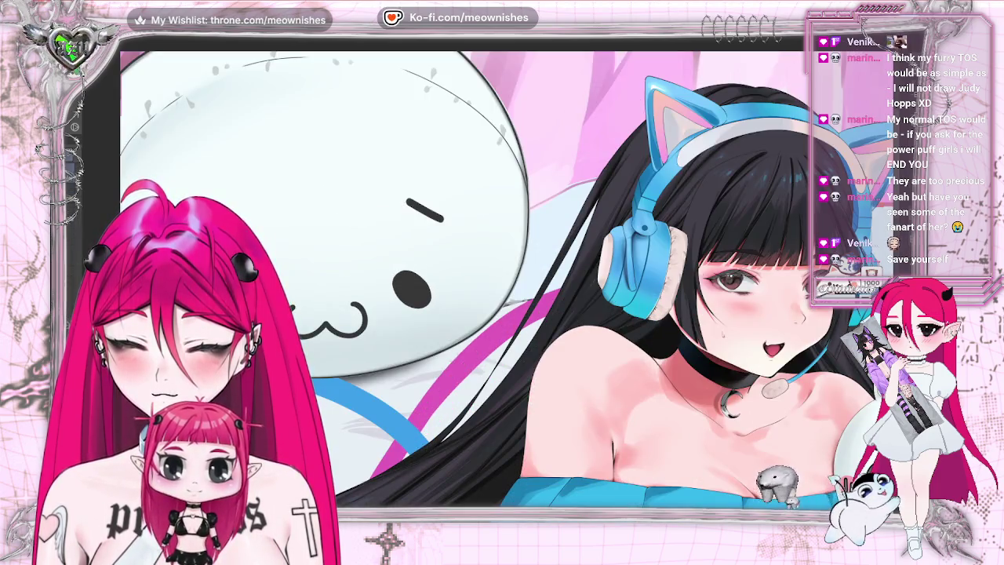
scroll(494, 278, "down", 2)
scroll(494, 278, "down", 3)
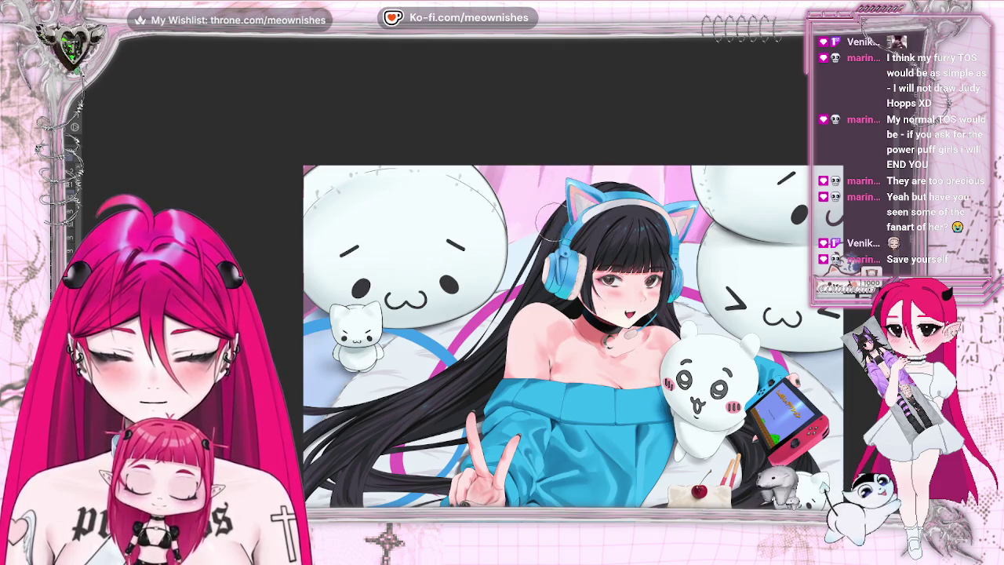
key("ctrl+0")
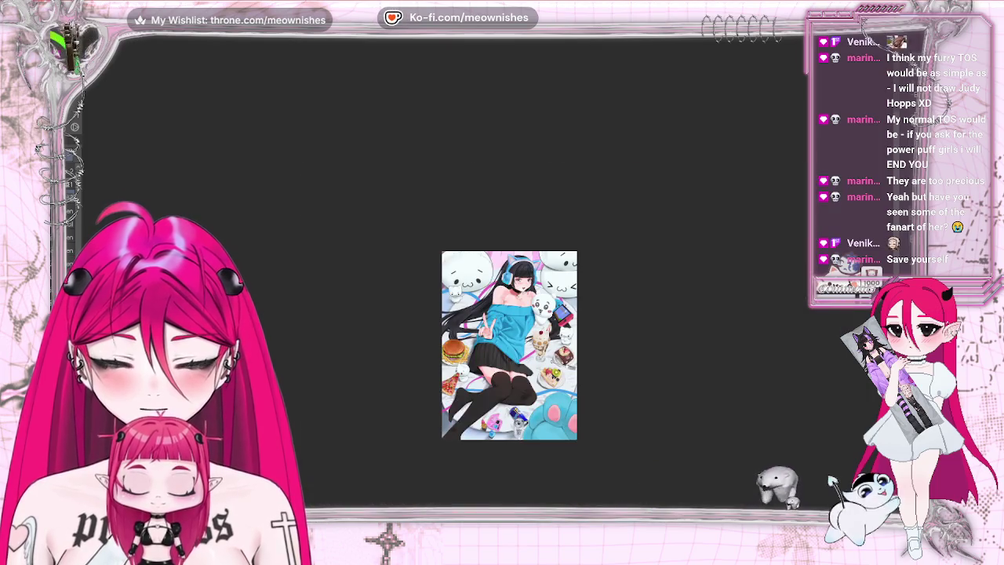
key("ctrl+plus")
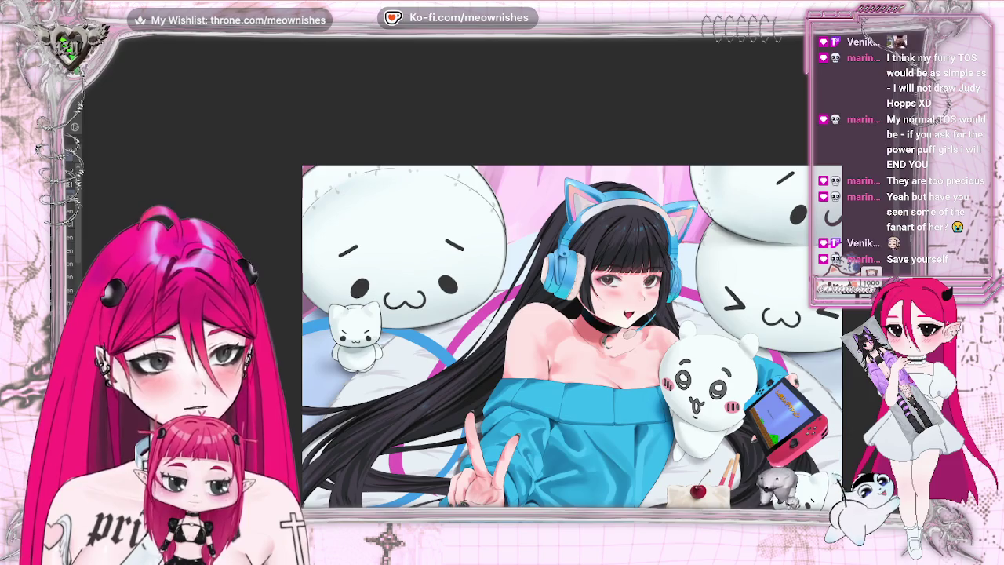
Reduce the brush size with the left bracket key for finer painting.
key("ctrl+plus")
key("ctrl+minus")
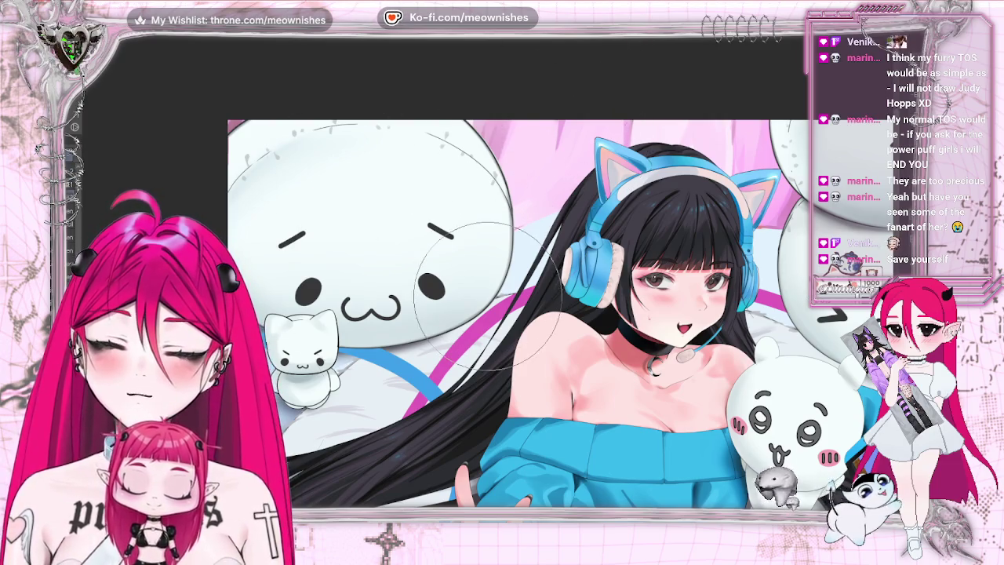
key("bracketleft")
key("bracketleft")
key("bracketleft")
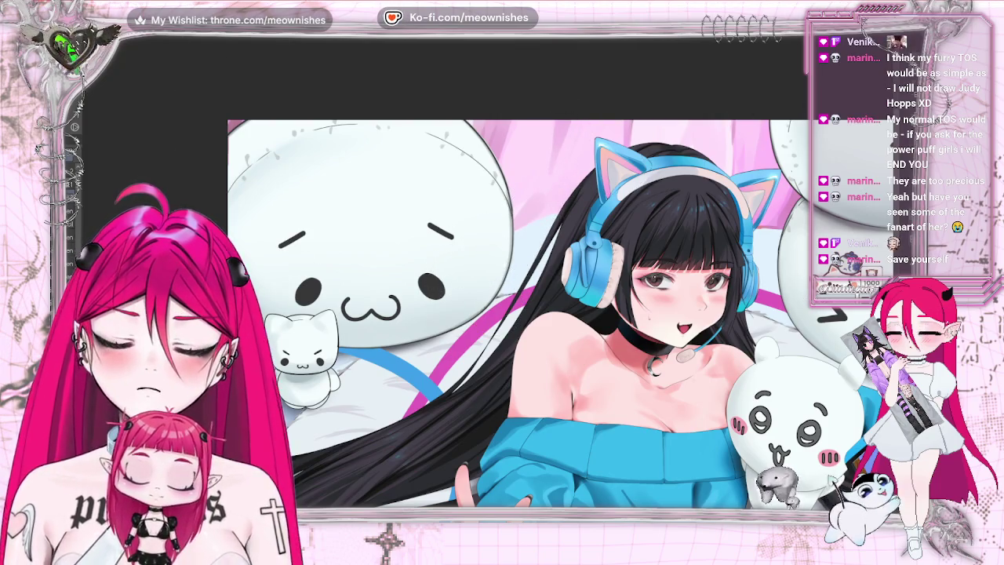
key("ctrl+0")
key("ctrl+minus")
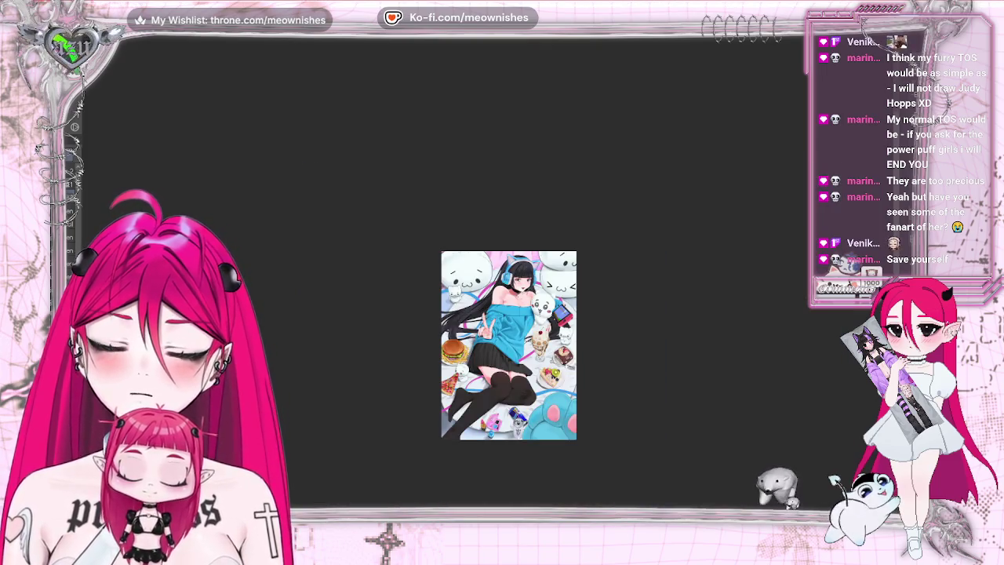
key("ctrl+plus")
key("ctrl+plus")
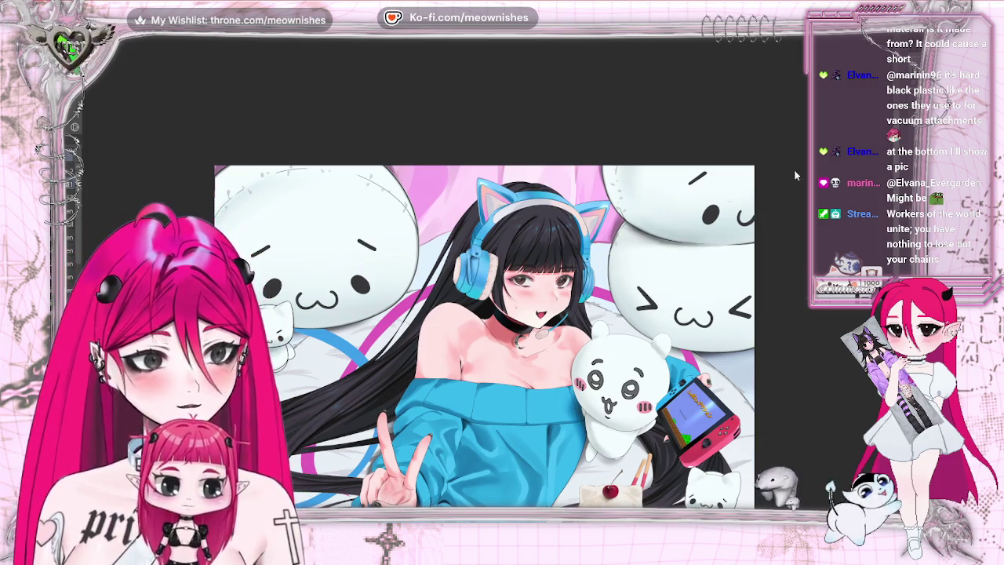
scroll(486, 337, "down", 2)
scroll(486, 345, "down", 1)
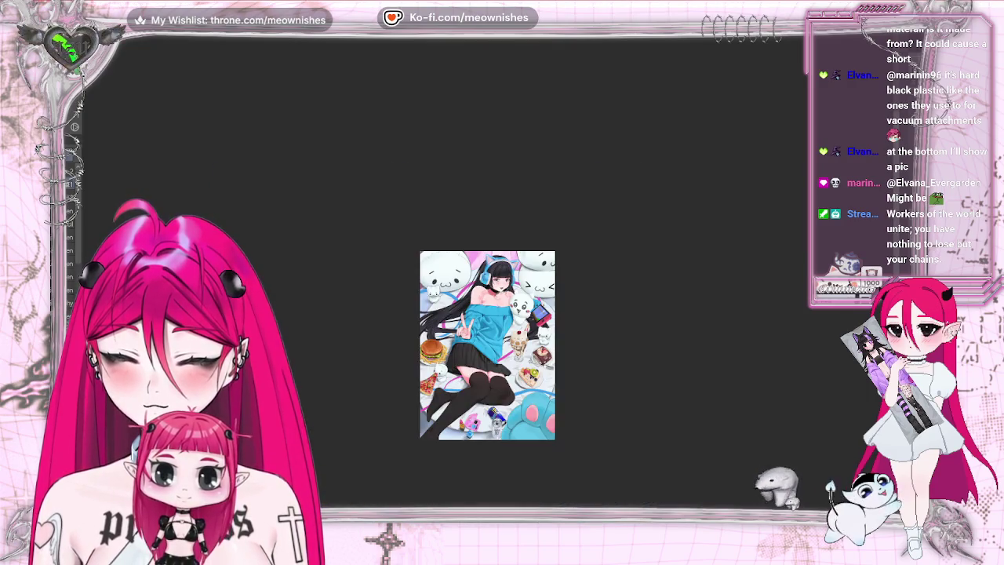
scroll(486, 337, "up", 3)
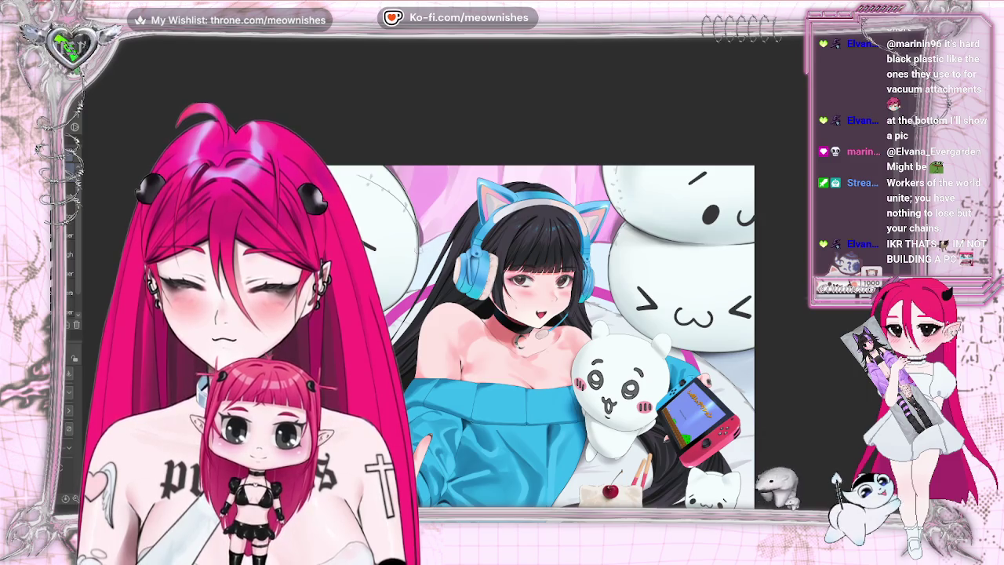
key("h")
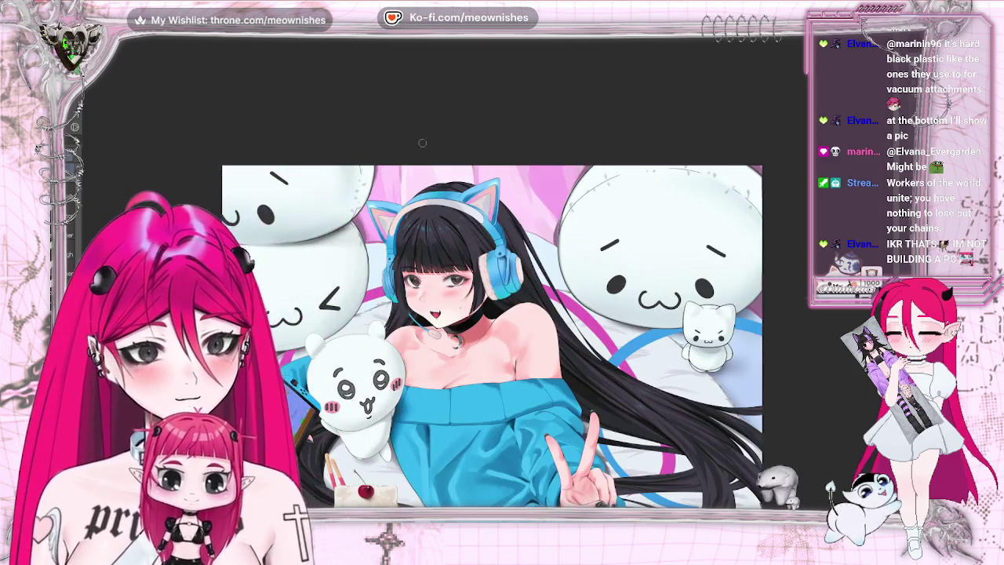
key("h")
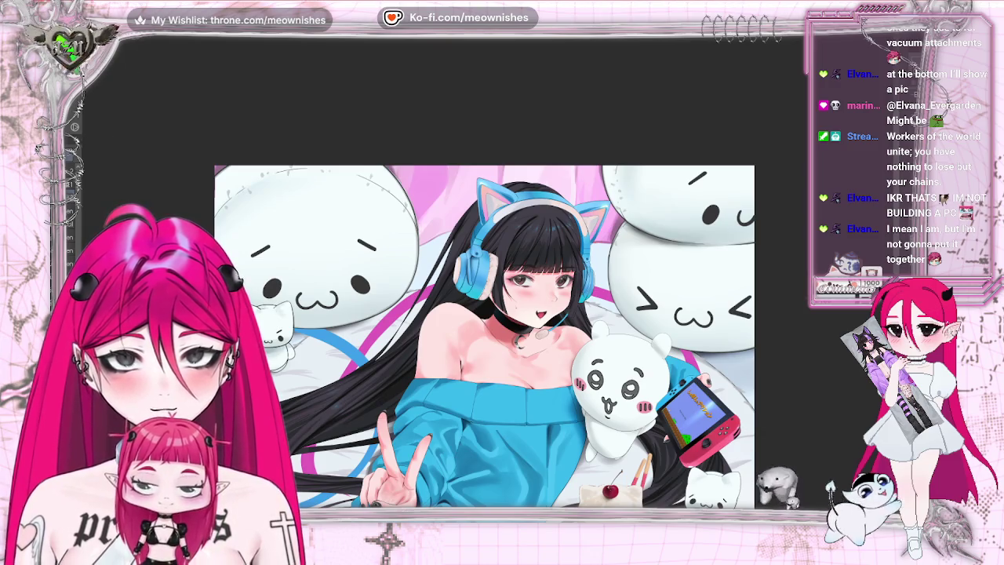
scroll(487, 345, "down", 3)
scroll(486, 345, "down", 2)
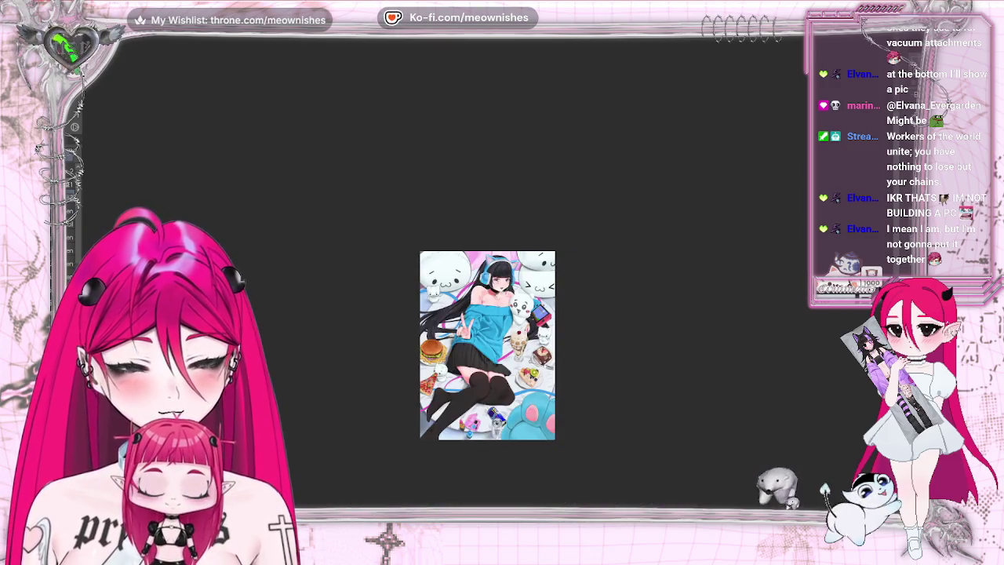
scroll(475, 277, "up", 3)
scroll(476, 277, "up", 2)
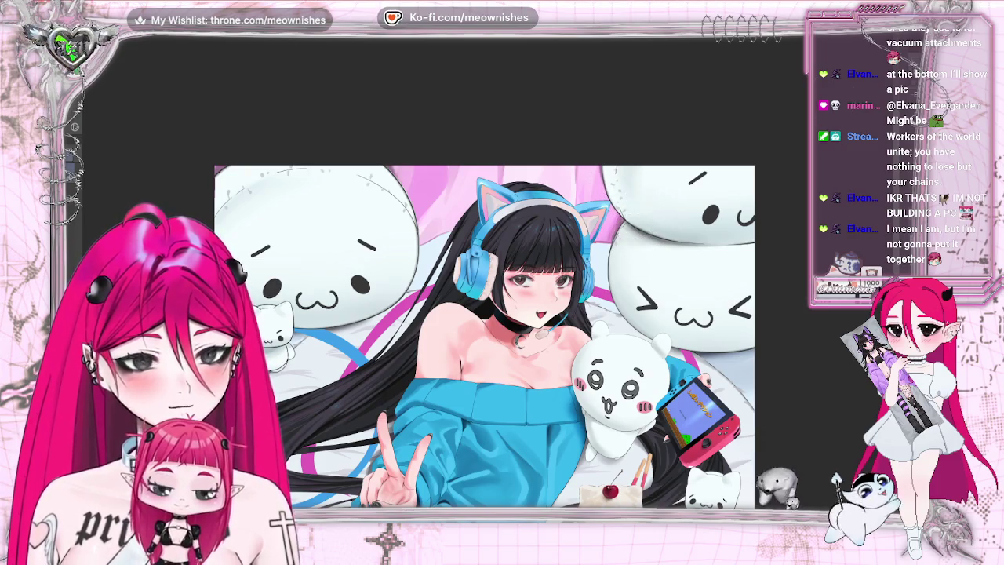
key("ctrl+0")
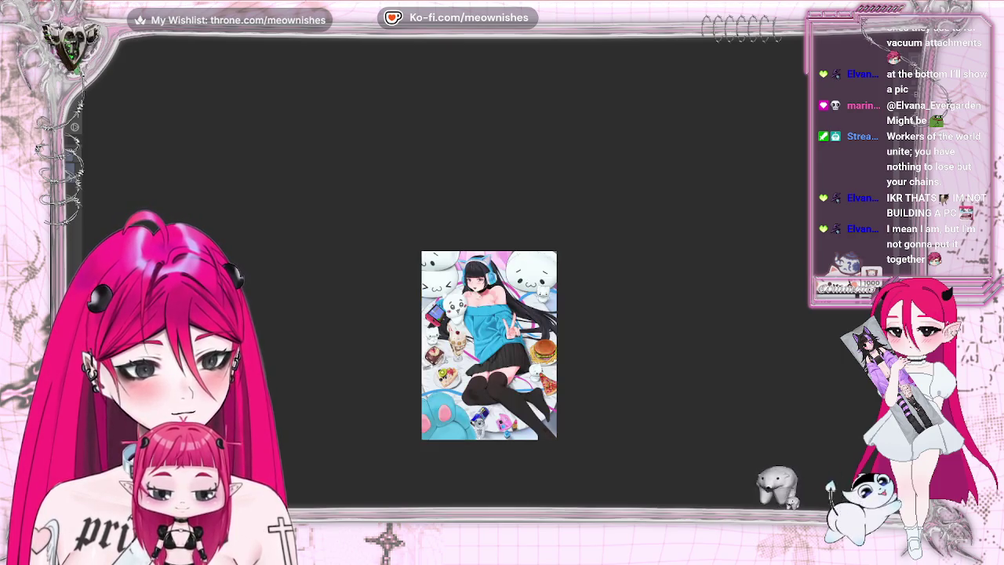
key("ctrl+plus")
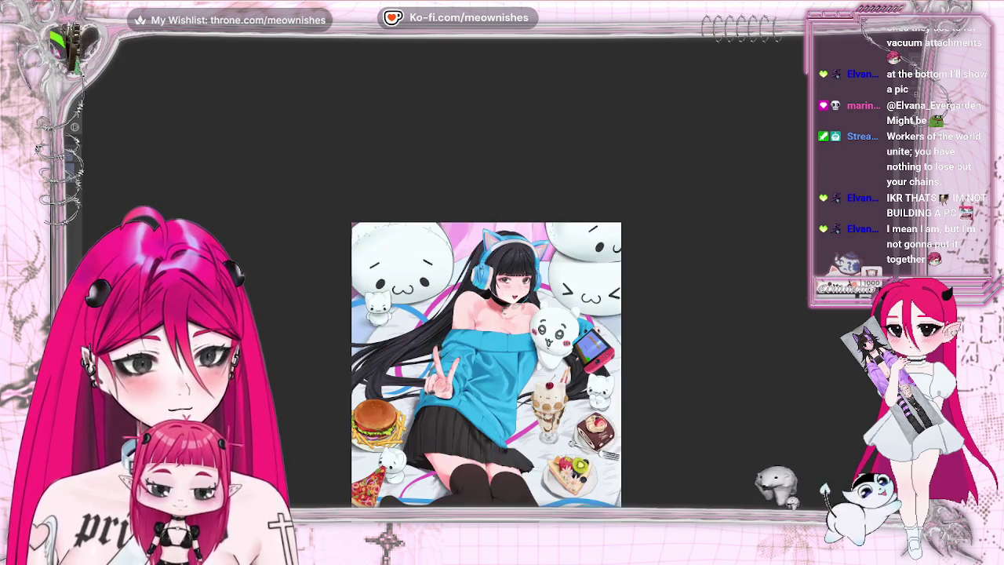
key("ctrl+plus")
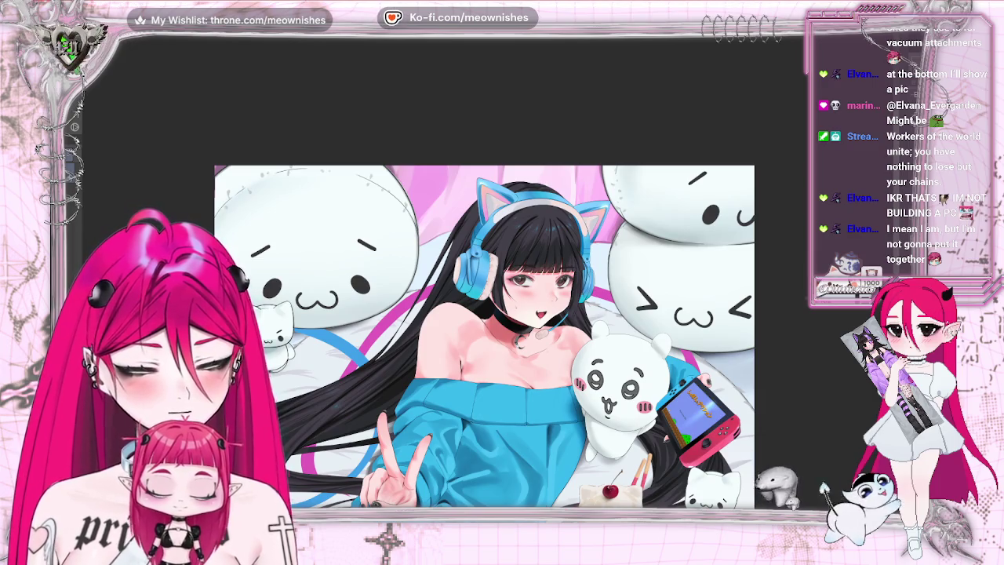
key("ctrl+0")
key("ctrl+plus")
key("ctrl+plus")
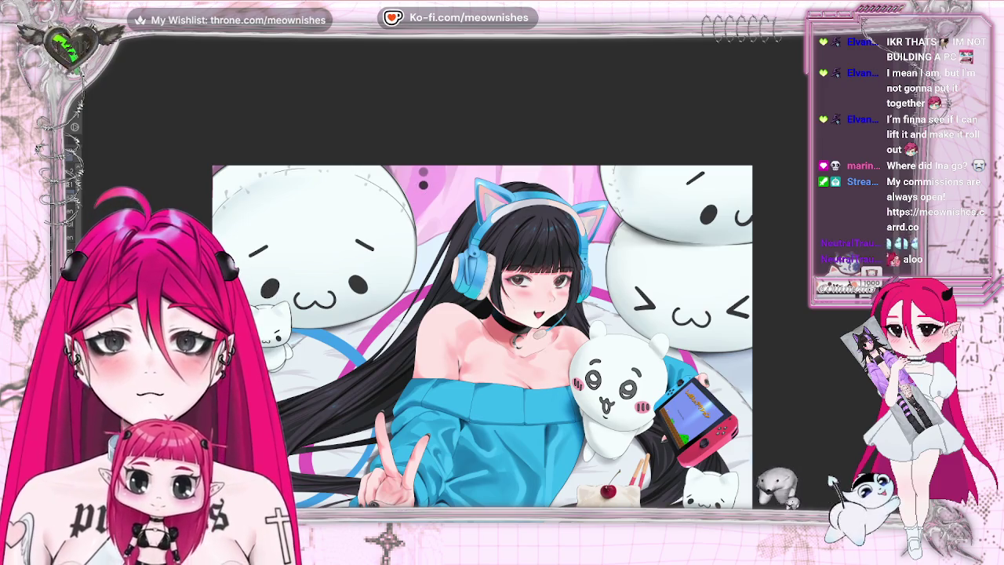
Sample the soft pink from the artwork with the Eyedropper.
left_click(424, 169, "alt")
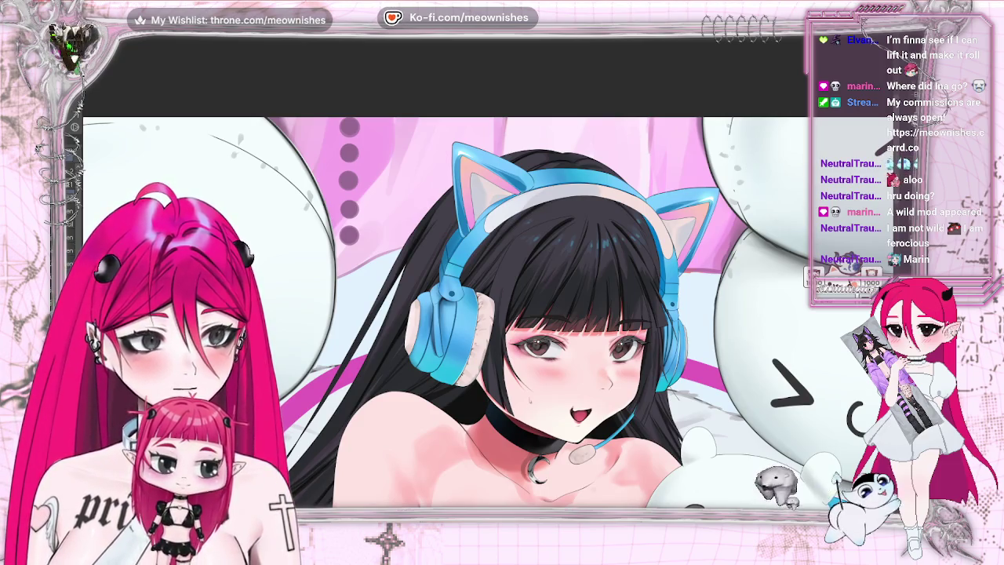
Paint a column of pink dots above the cat-ear headphones.
key("alt+e")
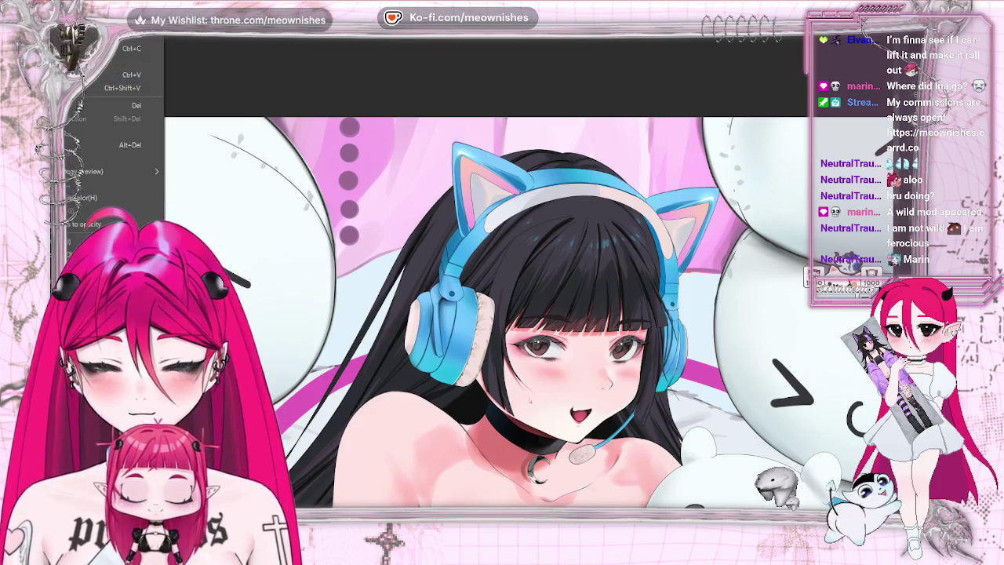
key("Escape")
key("alt+e")
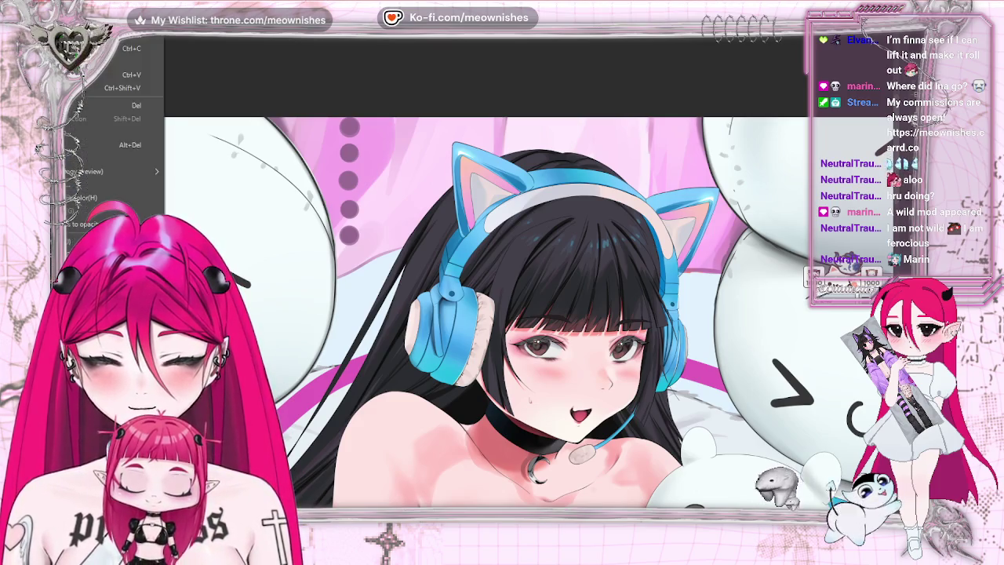
key("Escape")
left_click_drag(430, 196, 442, 181)
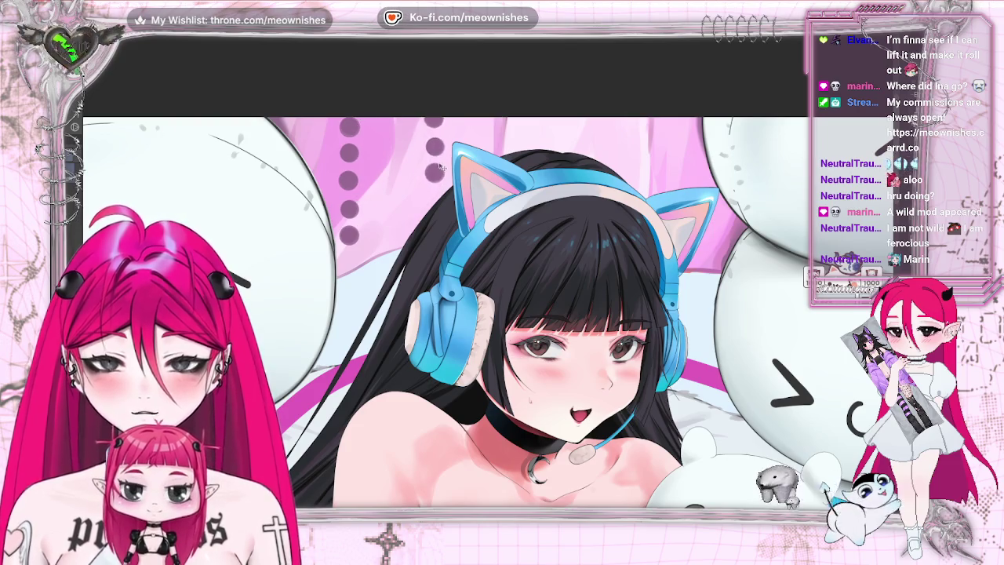
key("ctrl+minus")
key("ctrl+minus")
key("ctrl+minus")
key("ctrl+plus")
key("ctrl+plus")
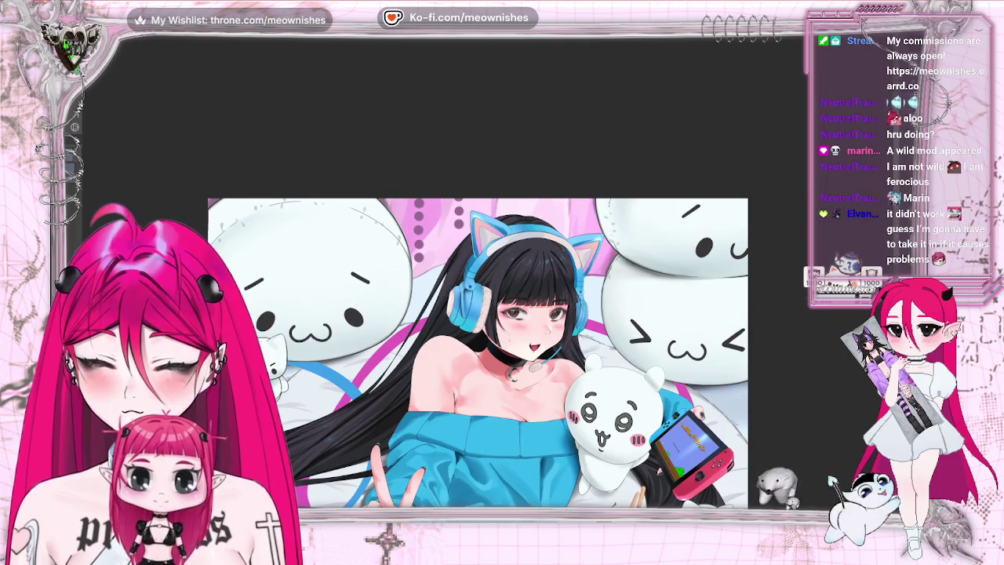
Add more pink dots near the cat ear and bring back the light-blue stroke near the hand.
key("alt+e")
key("Escape")
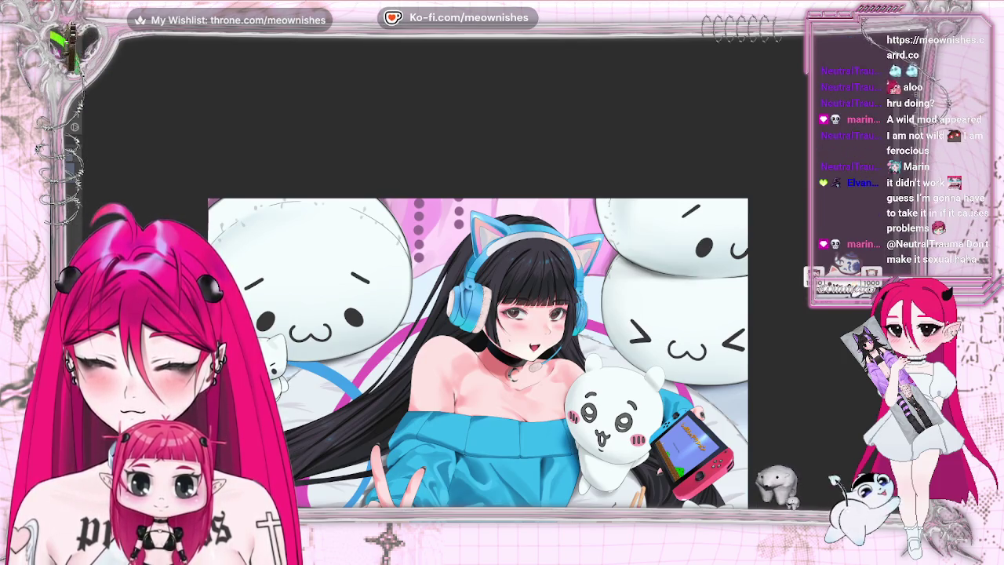
left_click_drag(577, 202, 578, 235)
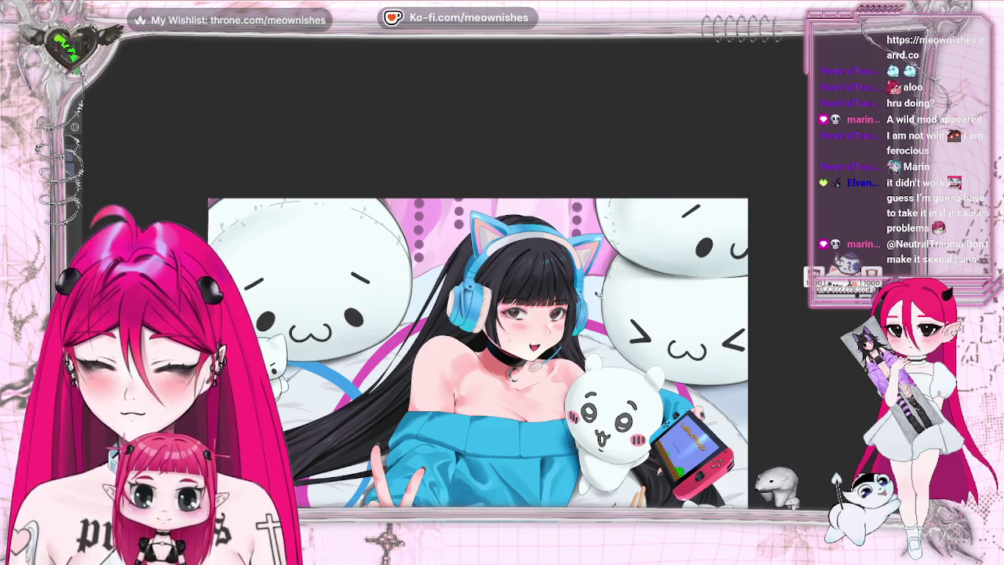
key("ctrl+0")
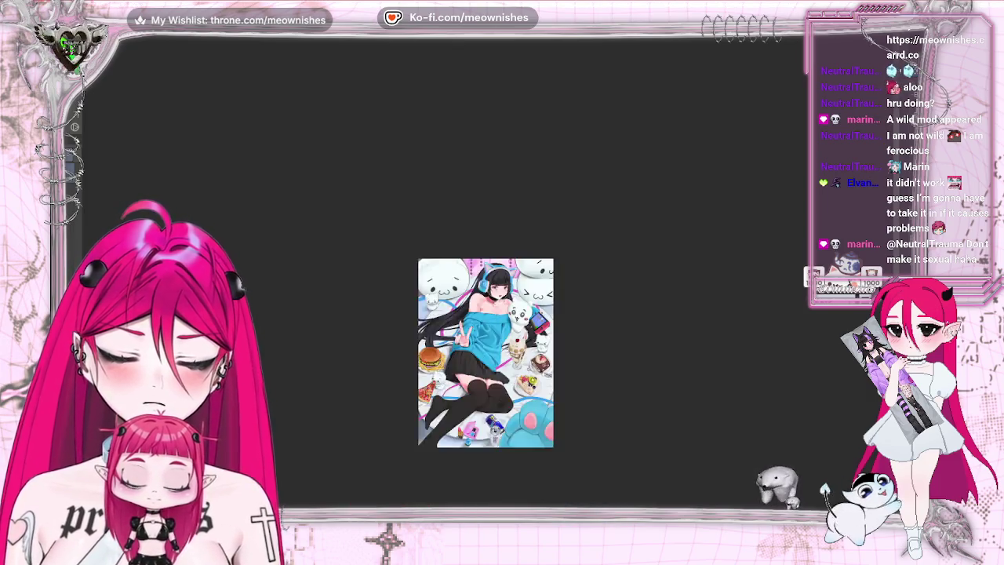
scroll(488, 280, "up", 5)
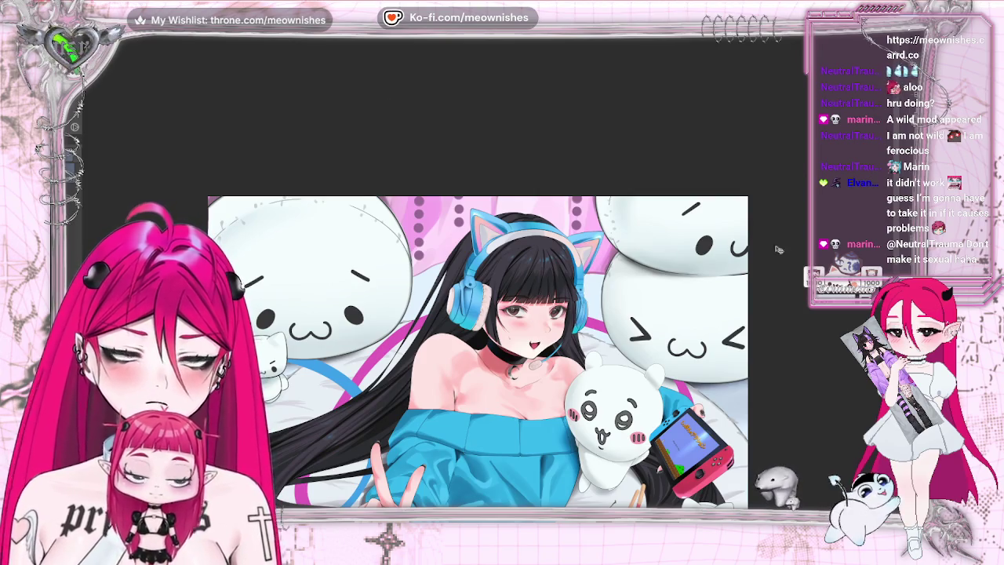
key("ctrl+z")
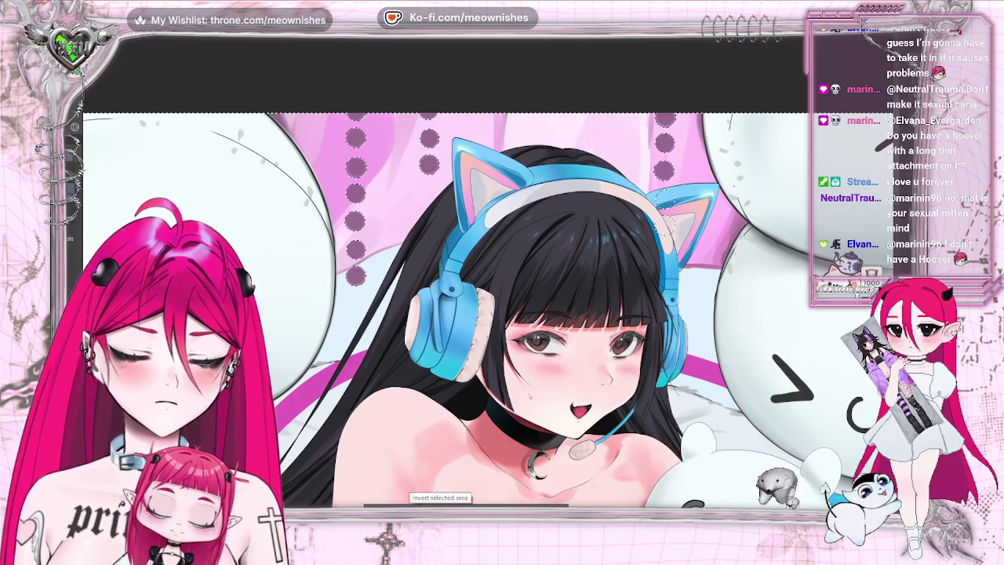
Shrink the selection around the background dots inward using Shrink selected area.
left_click(470, 306)
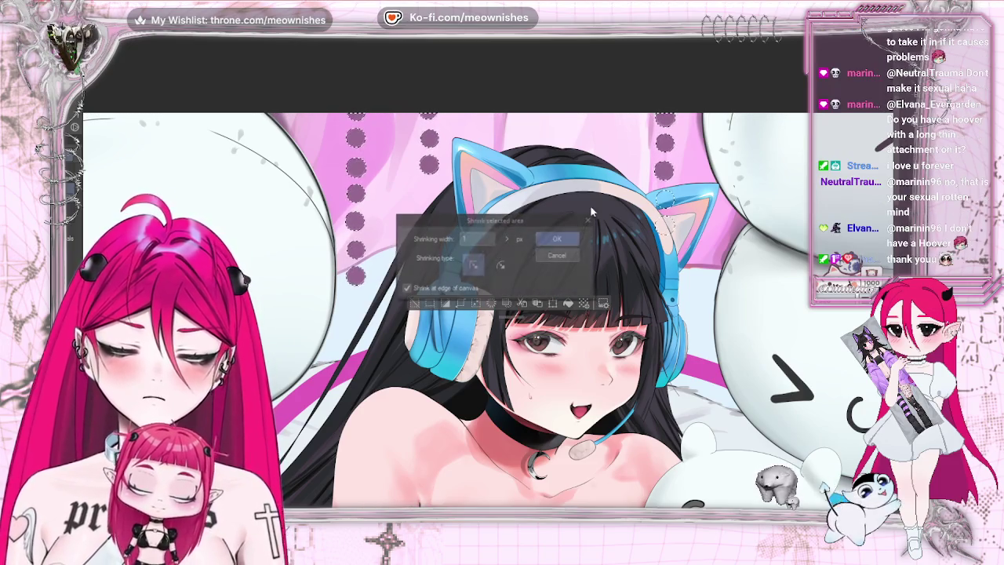
left_click(509, 237)
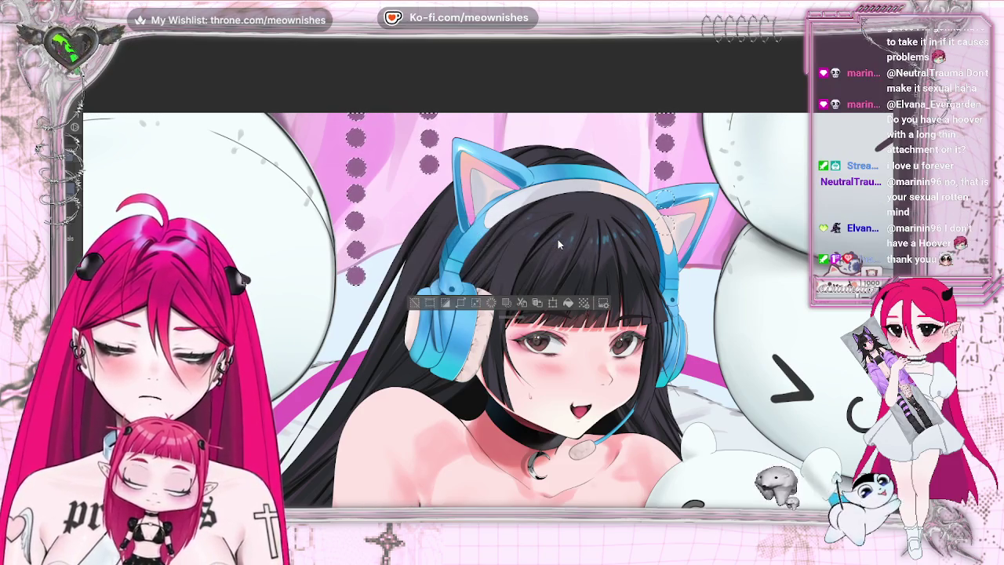
left_click(475, 305)
type("10")
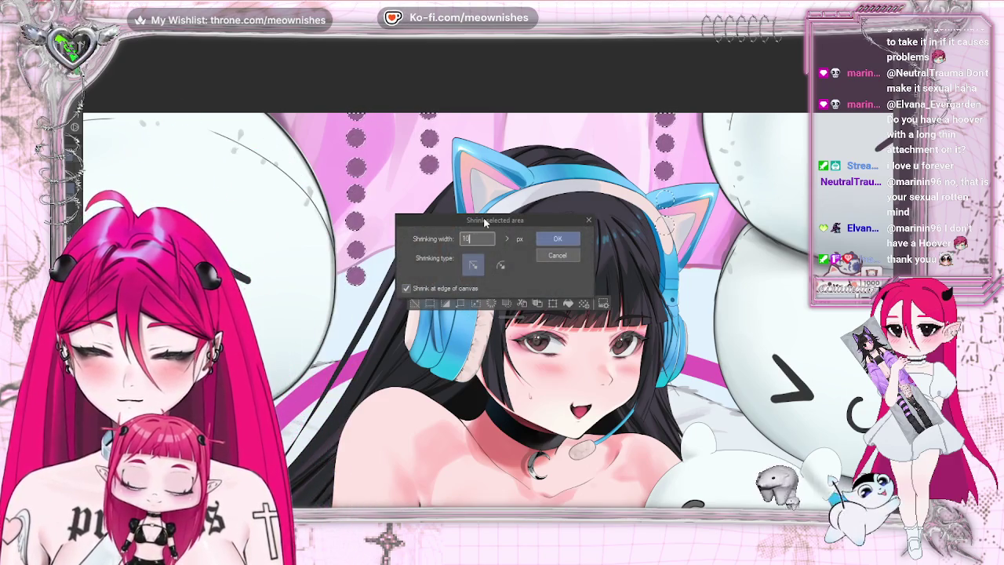
left_click(557, 239)
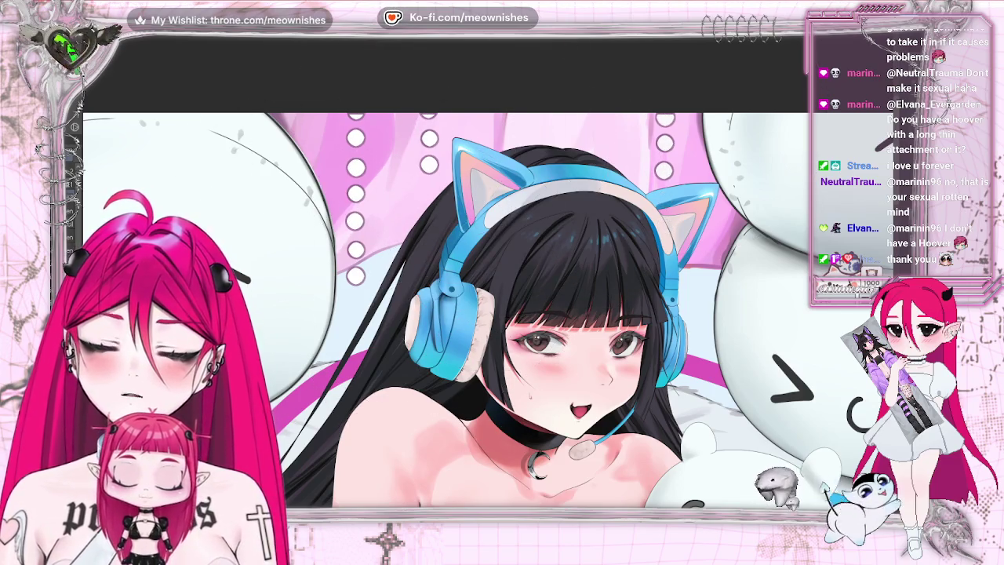
key("ctrl+0")
scroll(502, 282, "up", 5)
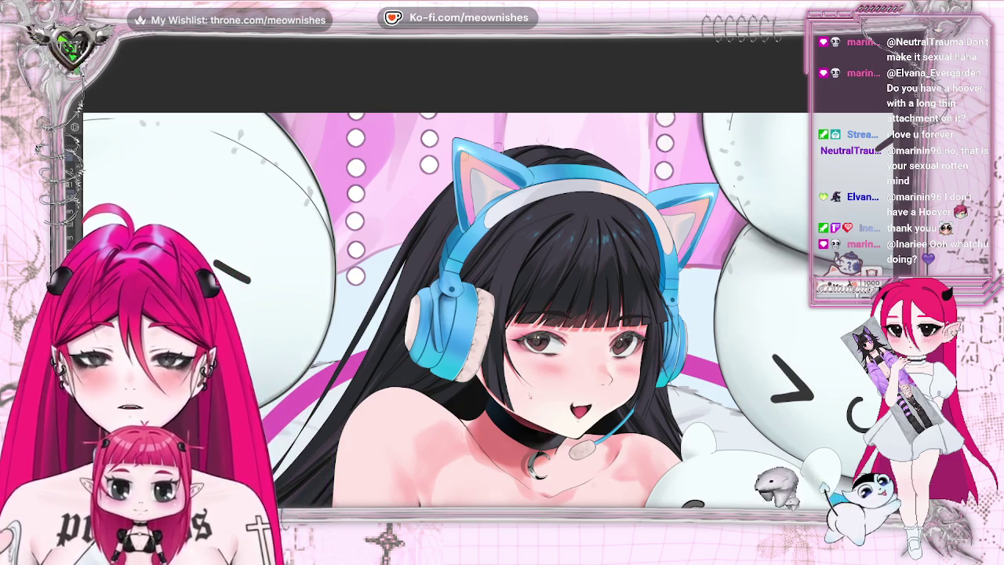
left_click(153, 27)
mouse_move(169, 36)
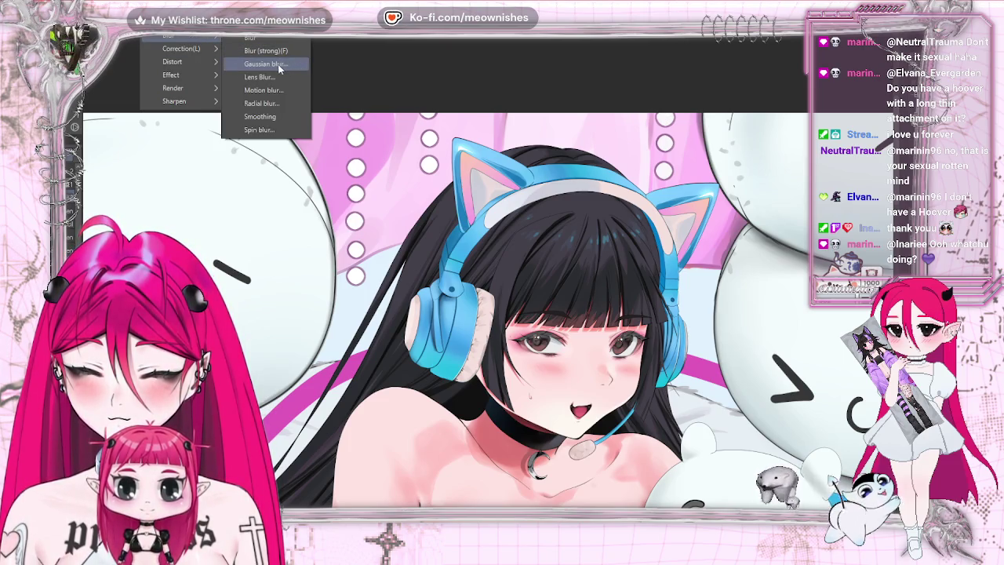
Apply a light Gaussian blur to the selected dots, easing the Strength slider back slightly.
left_click(277, 64)
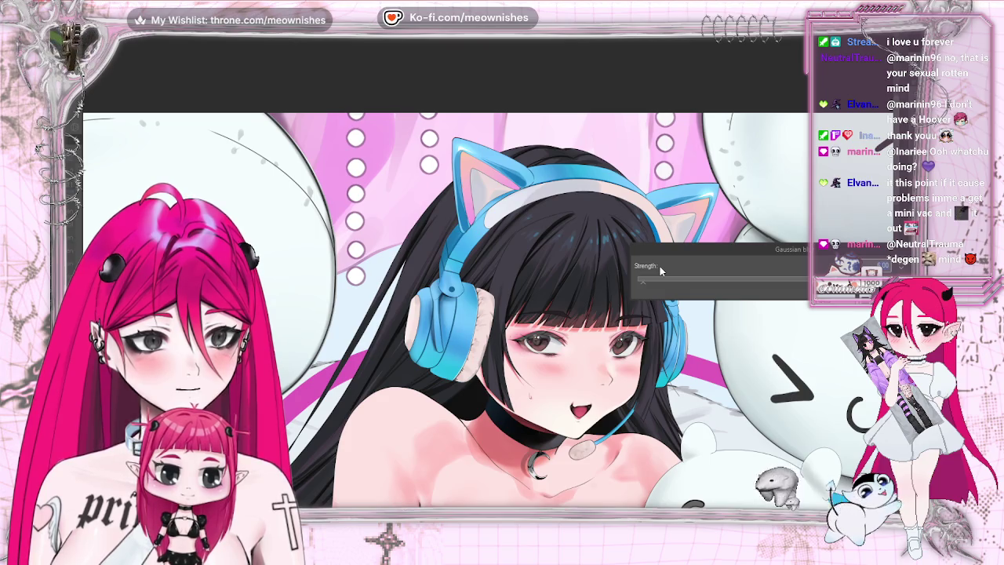
left_click_drag(641, 280, 700, 279)
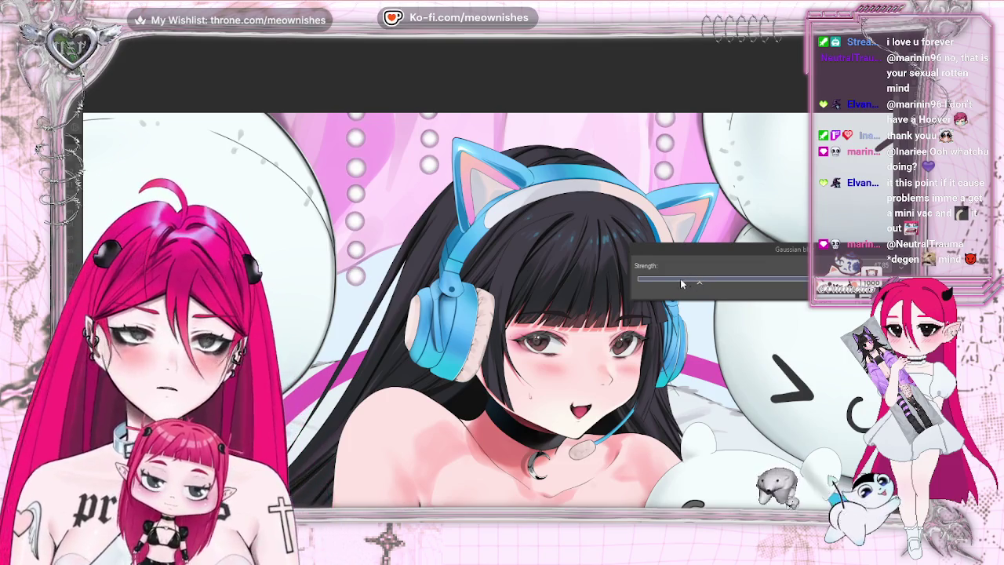
left_click_drag(680, 281, 675, 281)
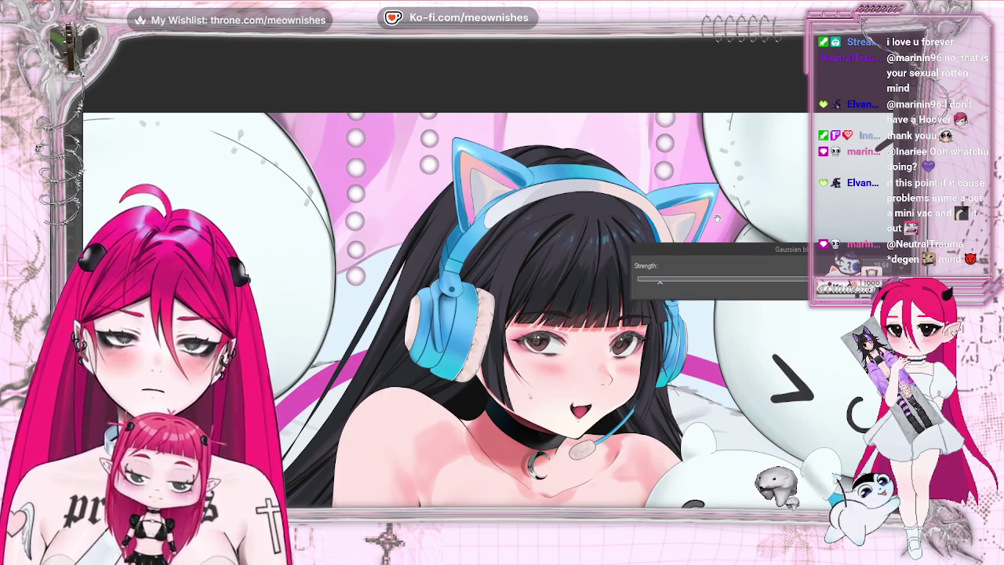
key("ctrl+minus")
key("ctrl+minus")
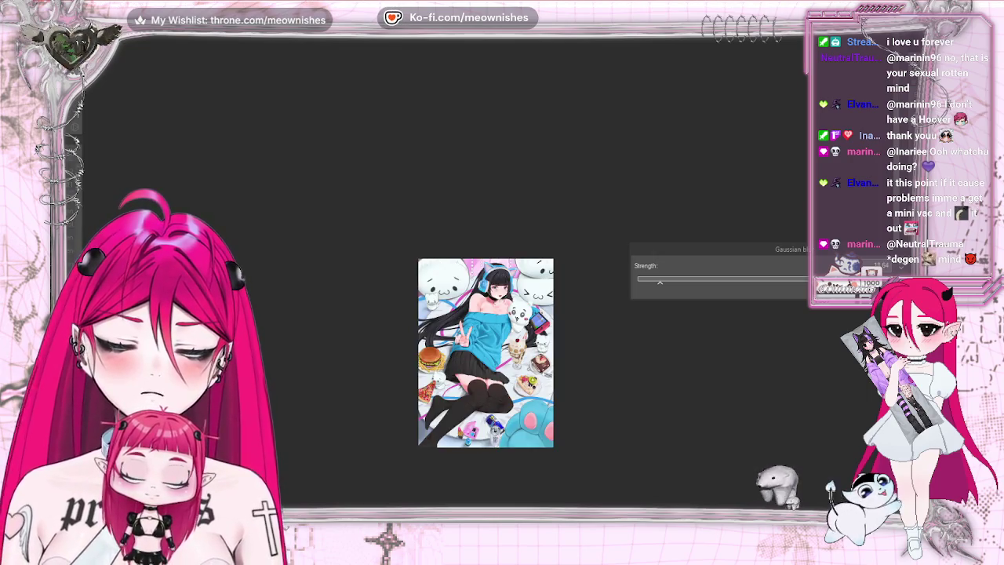
key("ctrl+plus")
key("ctrl+plus")
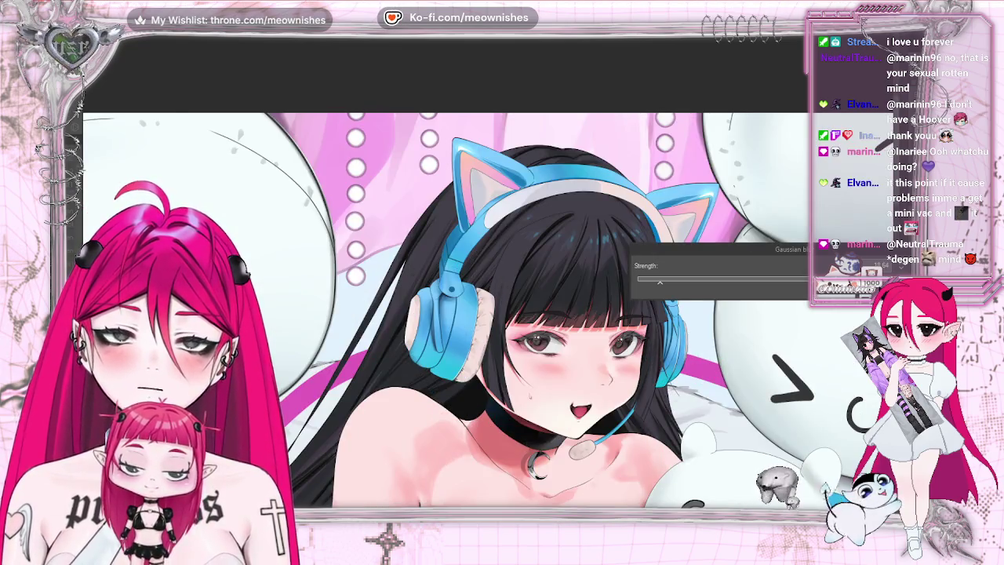
key("ctrl+plus")
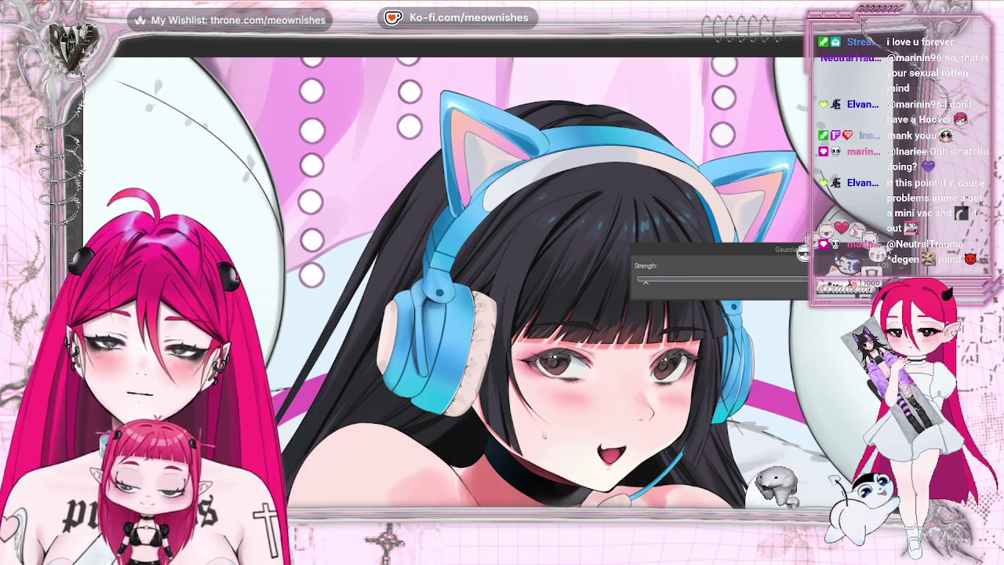
key("Return")
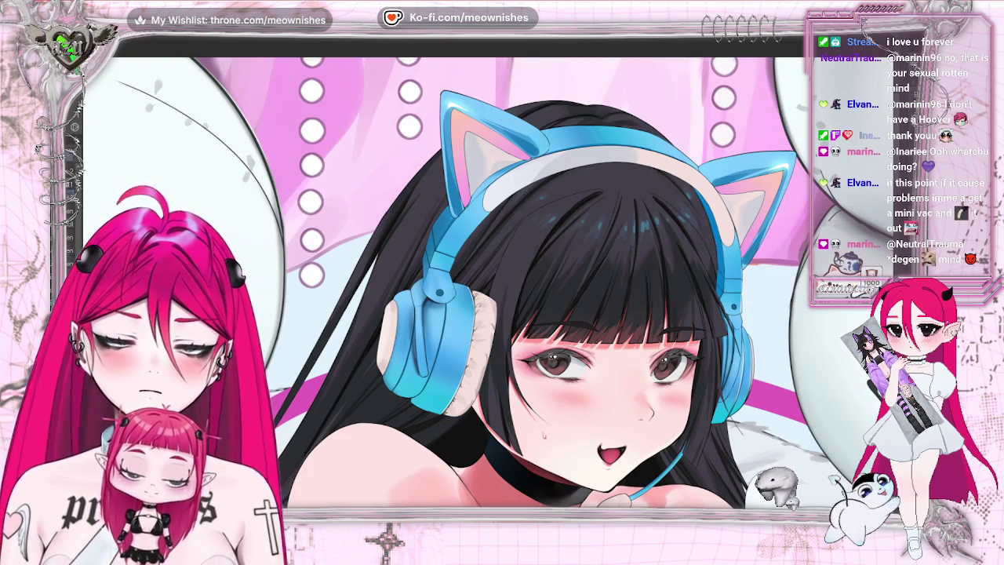
key("ctrl+0")
key("ctrl+plus")
key("ctrl+plus")
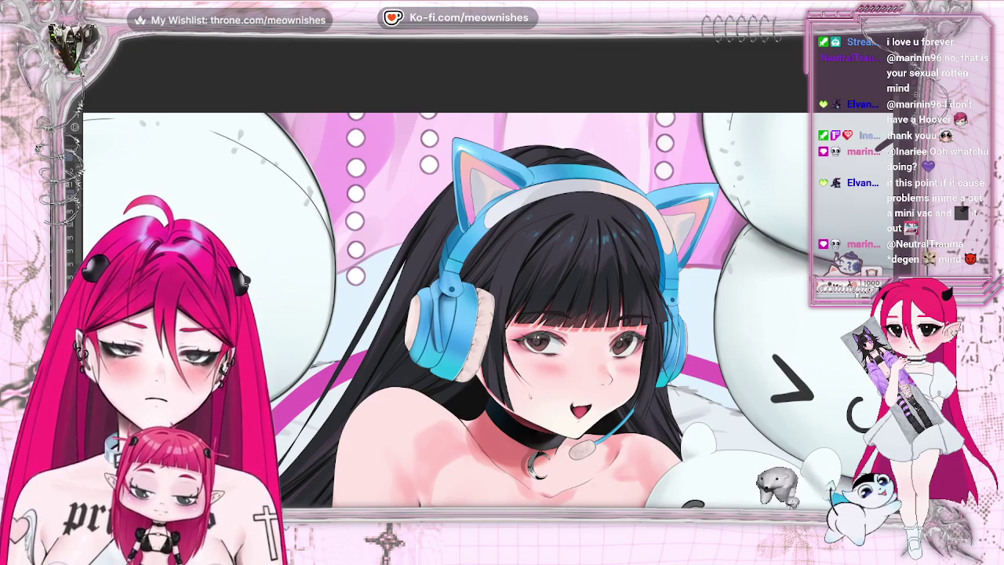
Zoom out to check the whole artwork, then zoom back in on the girl's face.
key("ctrl+0")
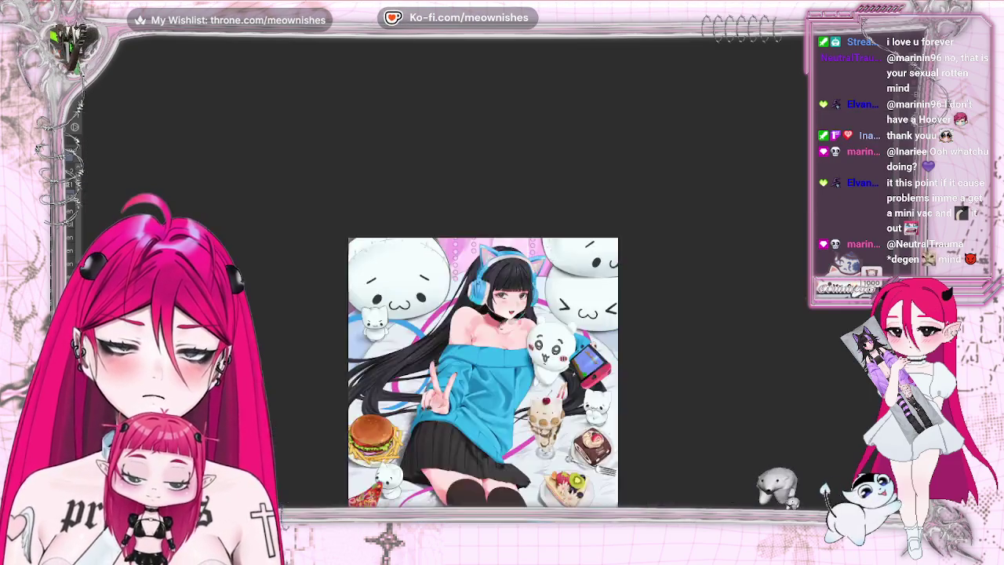
key("ctrl+minus")
key("ctrl+plus")
key("ctrl+plus")
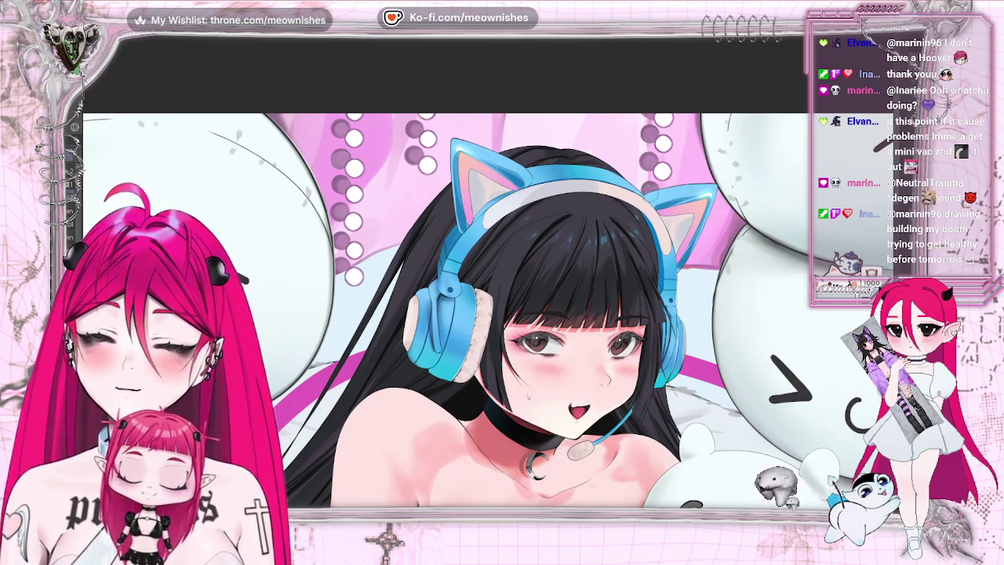
Zoom into the upper part of the artwork and open Edit > Tonal Correction > Hue/Saturation/Luminosity.
key("ctrl+0")
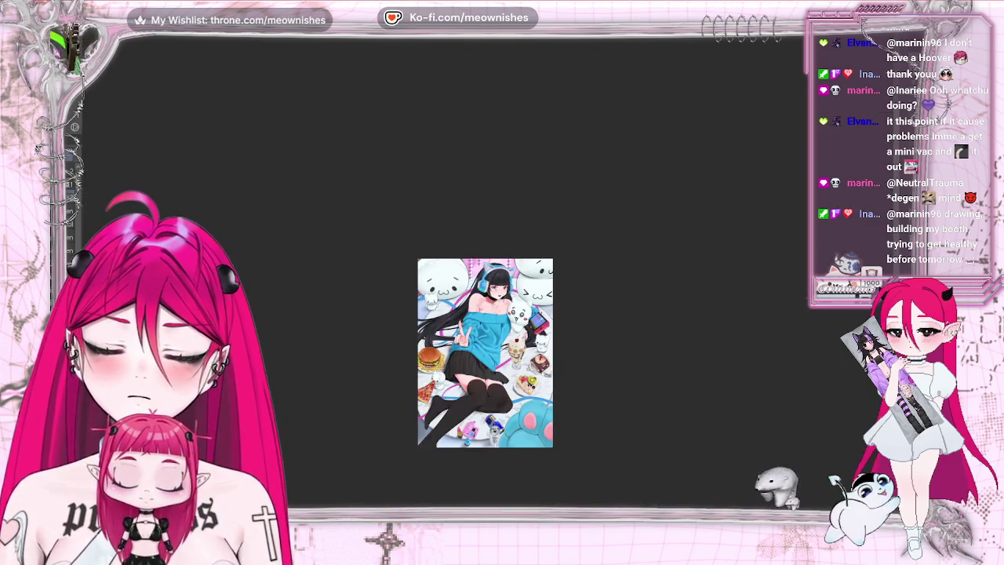
key("ctrl+1")
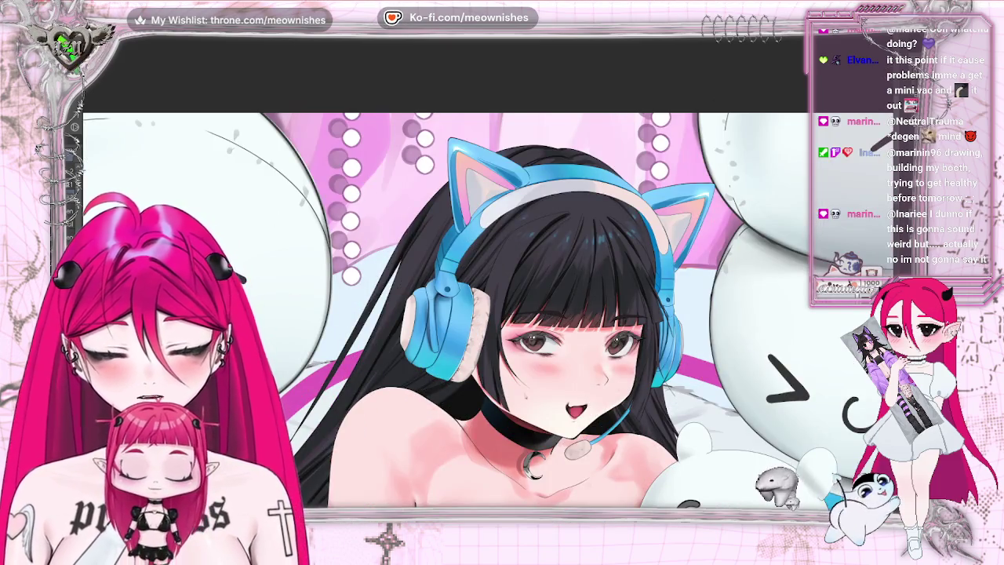
left_click(250, 270)
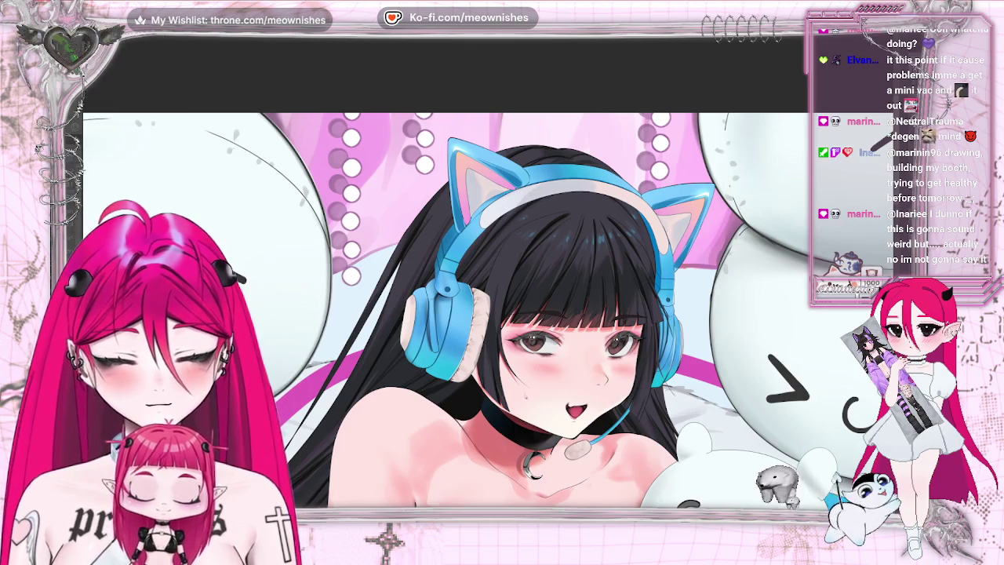
mouse_move(653, 400)
left_mouse_down()
mouse_move(697, 398)
mouse_move(682, 395)
left_mouse_up()
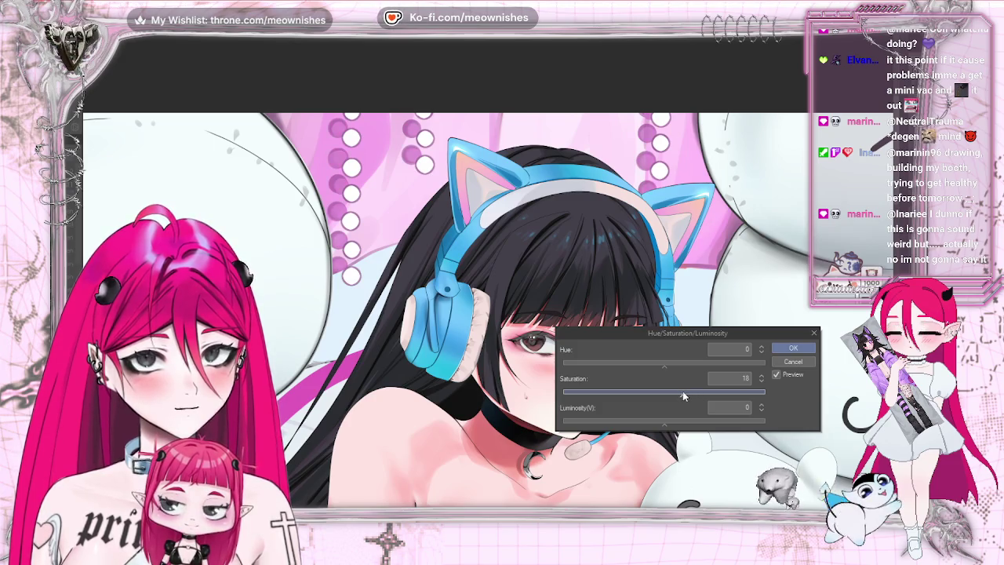
left_click(793, 347)
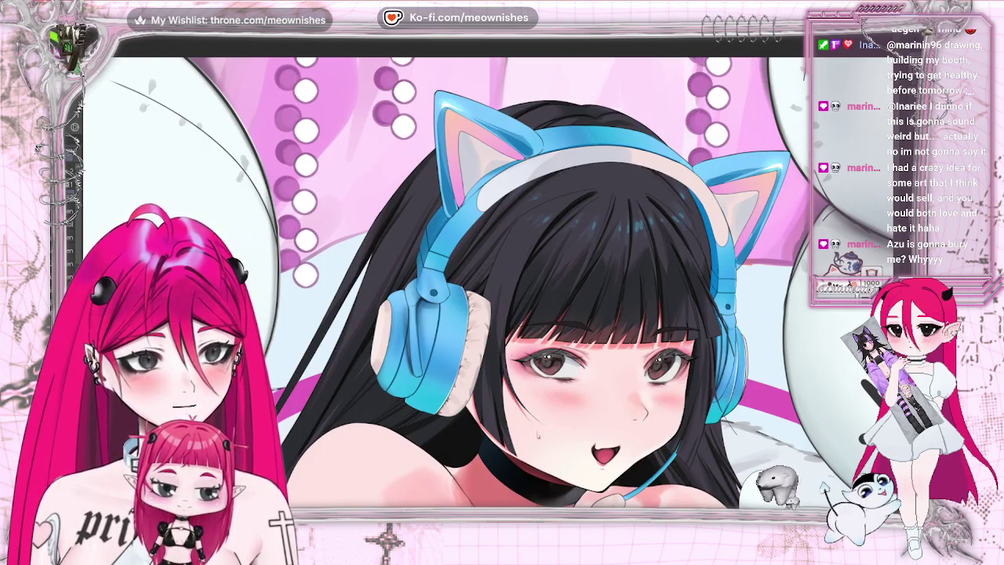
Apply a Hue/Saturation/Luminosity correction with luminosity 52 and saturation 4.
key("alt+e")
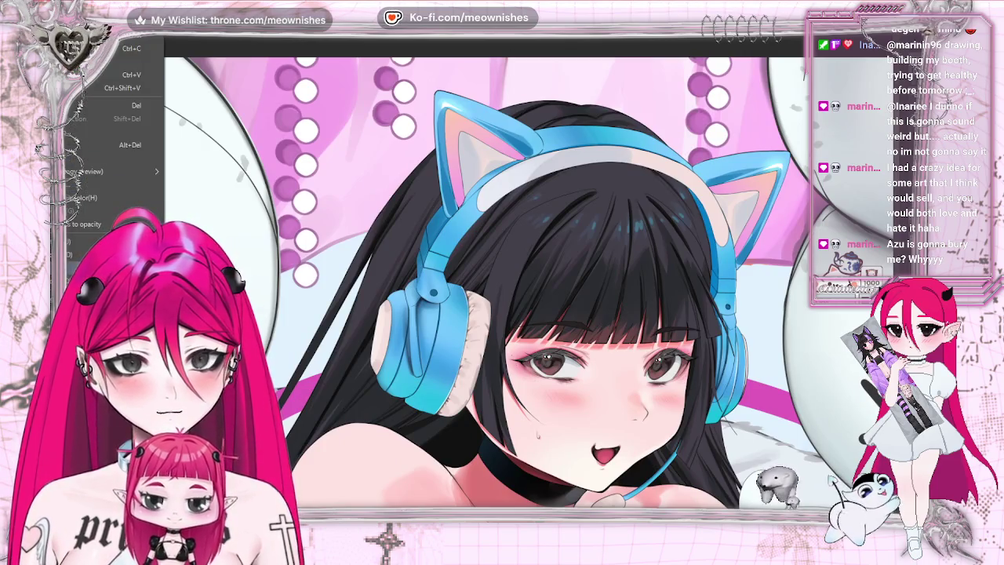
key("ctrl+u")
left_click_drag(663, 421, 720, 422)
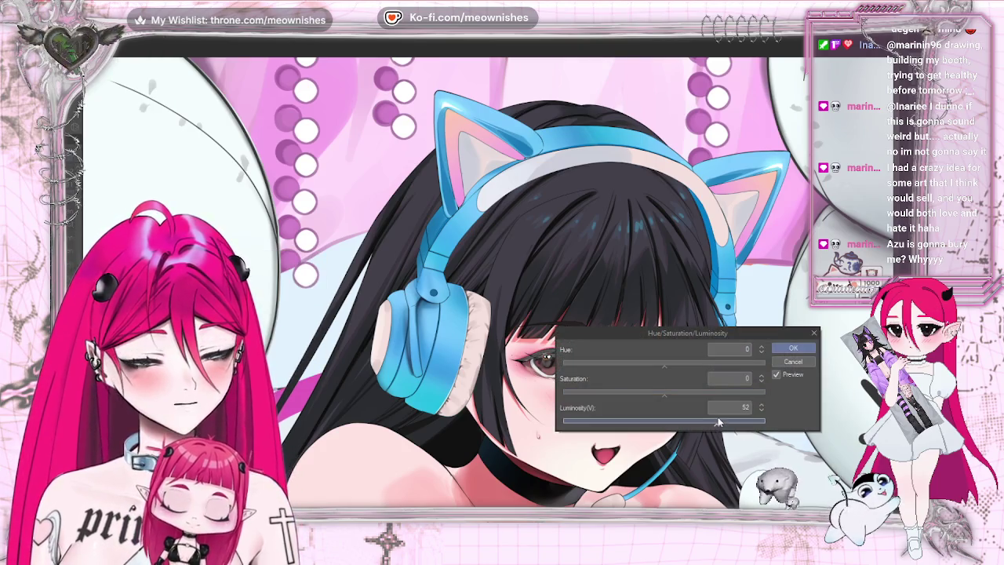
mouse_move(691, 392)
left_mouse_down()
mouse_move(674, 396)
mouse_move(731, 427)
mouse_move(710, 425)
left_mouse_up()
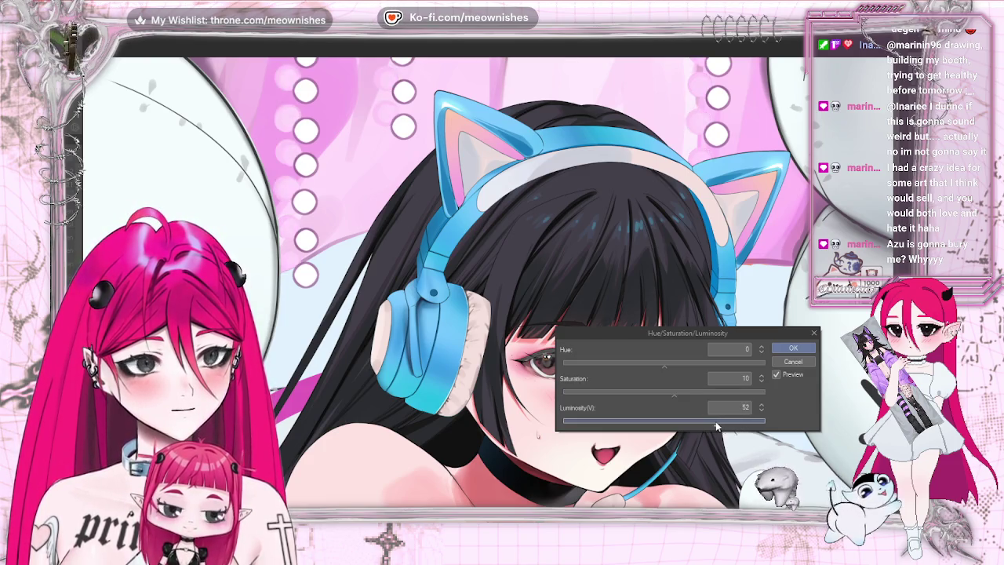
left_click_drag(671, 394, 668, 393)
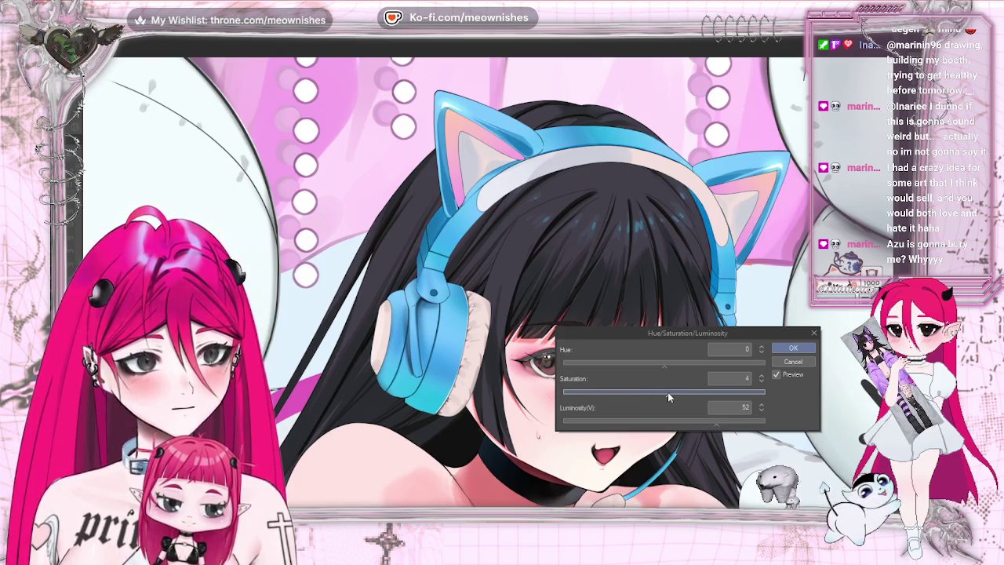
left_click(793, 347)
left_click(180, 31)
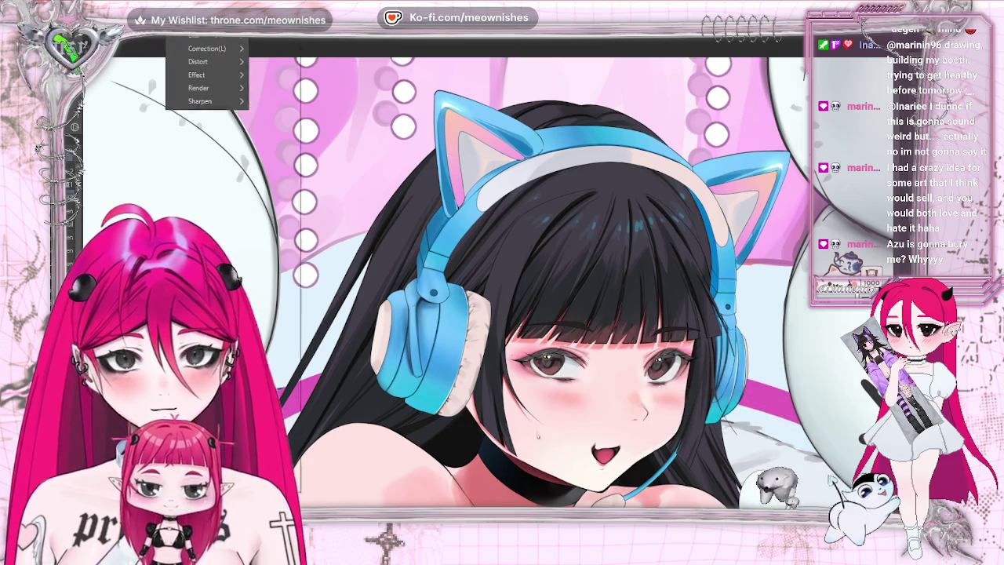
mouse_move(206, 48)
left_click(276, 65)
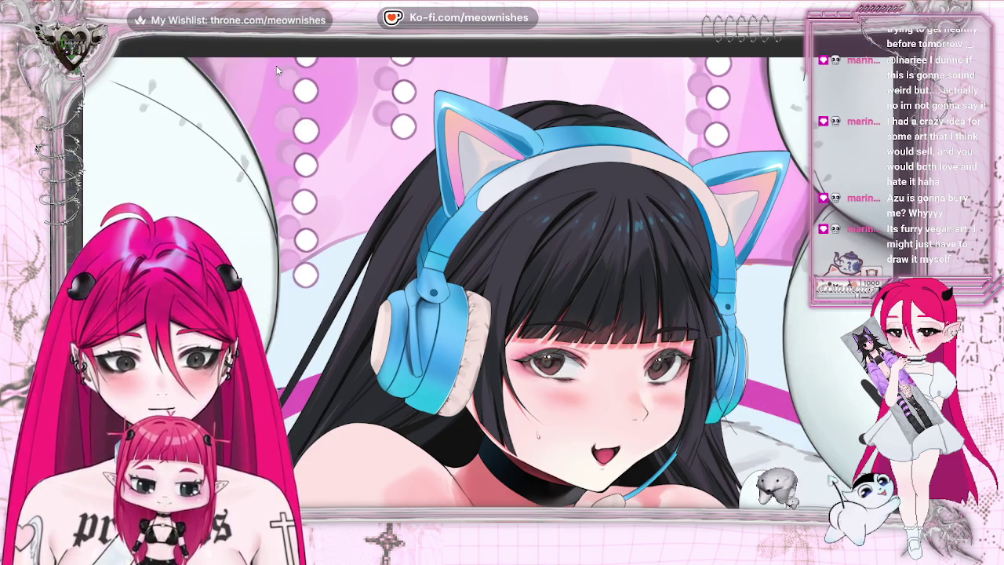
Lower the Gaussian blur strength, dismiss the blur dialog, and reopen Hue/Saturation/Luminosity with Ctrl+U.
left_click_drag(740, 281, 687, 280)
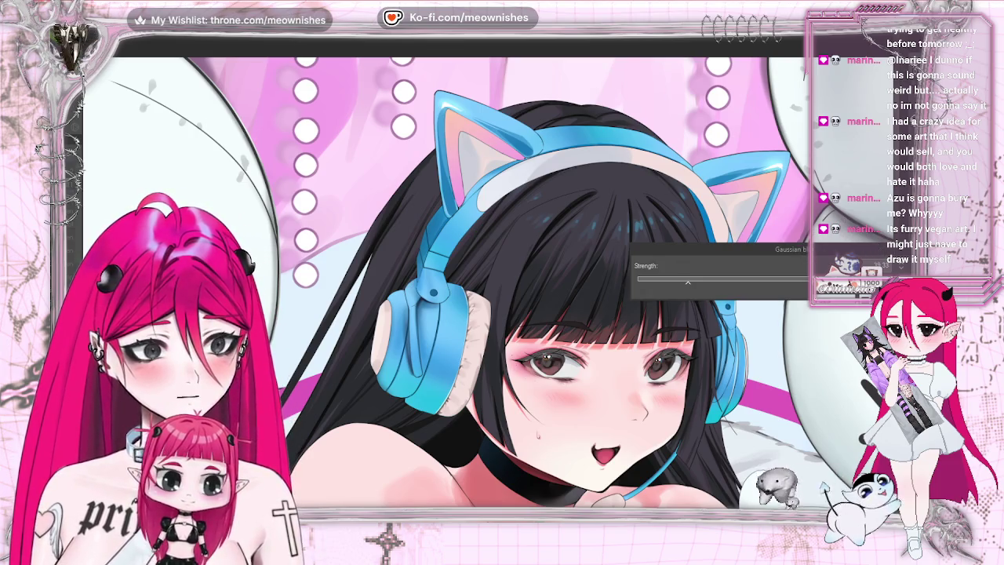
key("Return")
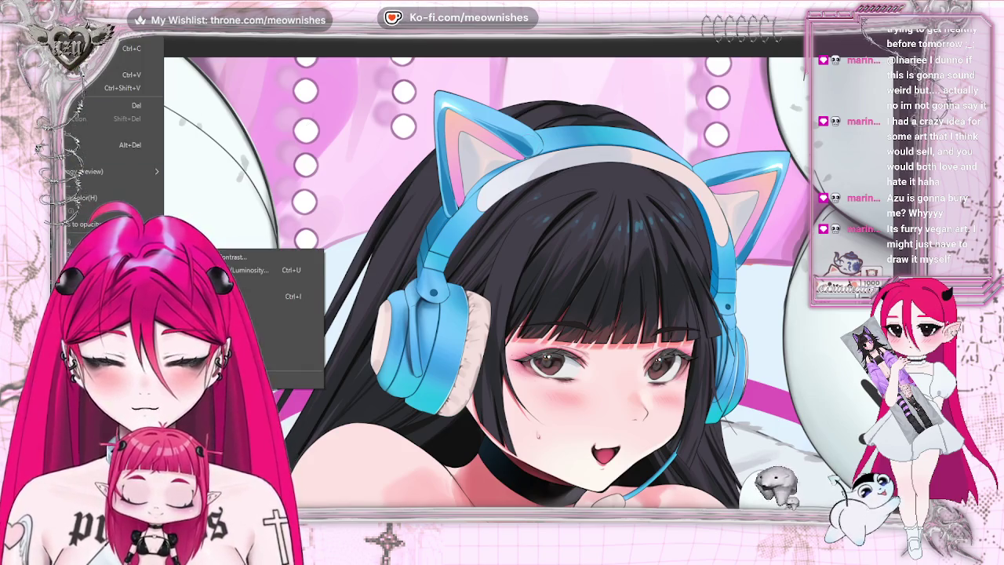
key("ctrl+u")
Apply a Hue/Saturation/Luminosity correction with luminosity -5 and saturation 6.
left_click(659, 423)
left_click(658, 393)
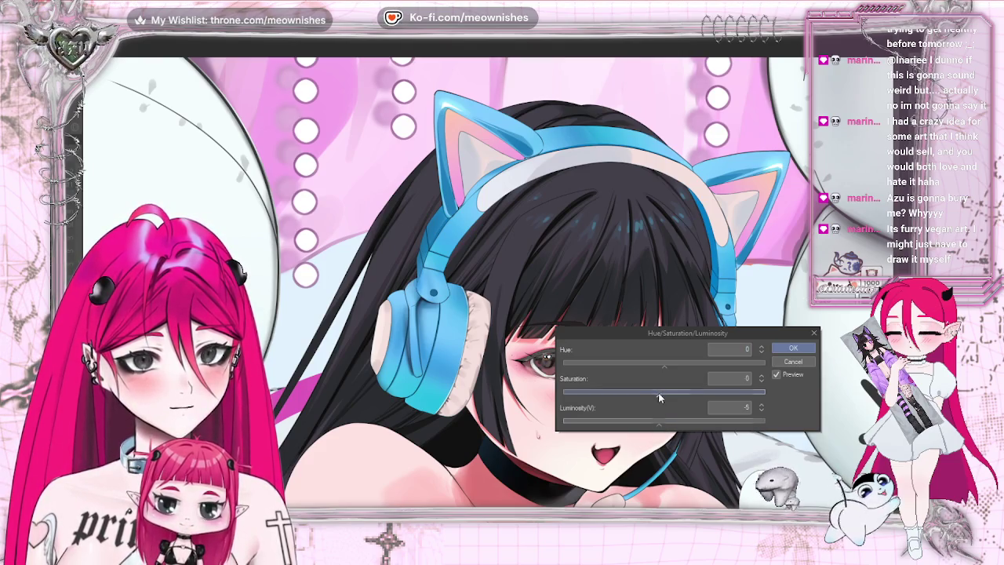
left_click_drag(680, 397, 670, 399)
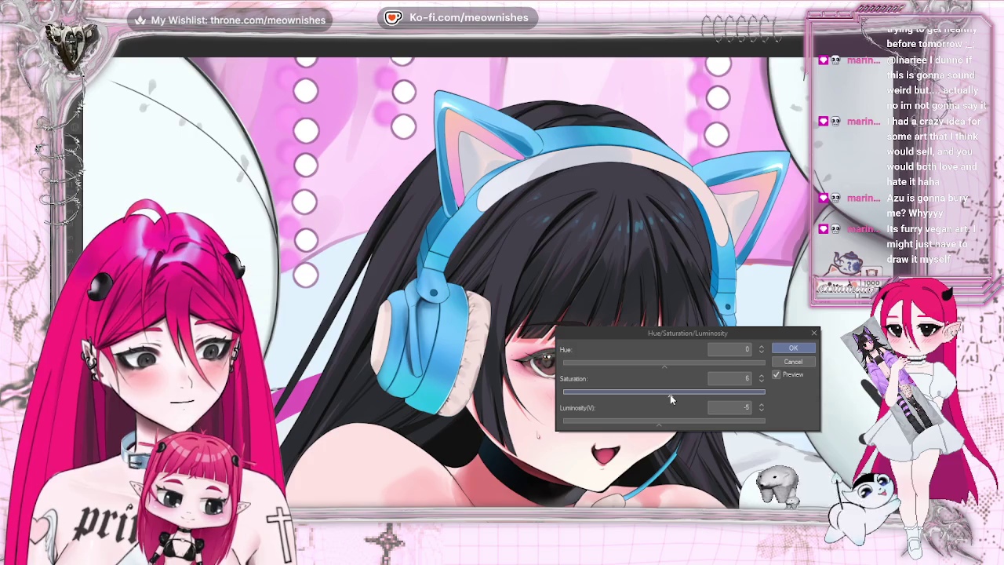
scroll(669, 400, "down", 3)
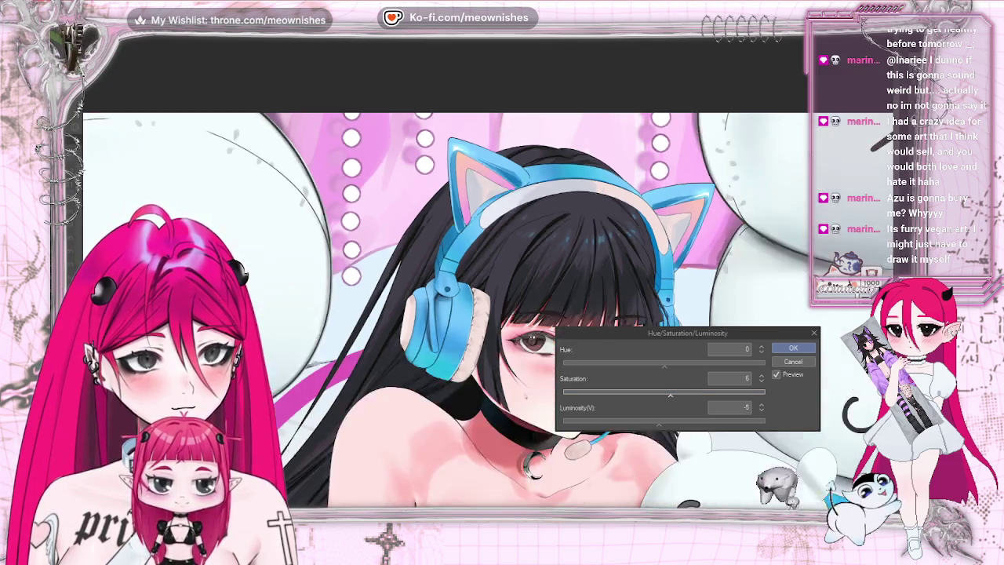
scroll(498, 284, "up", 2)
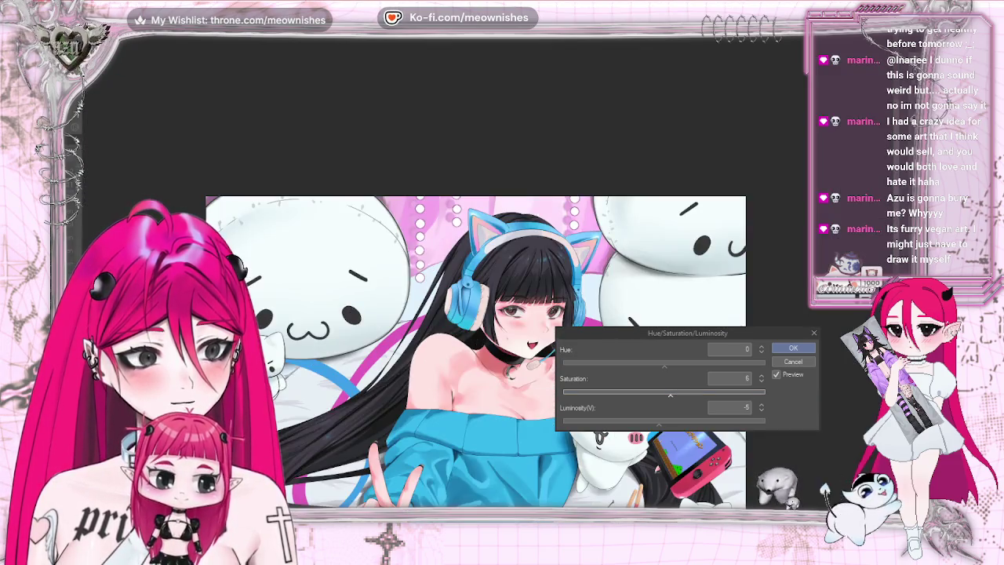
scroll(498, 283, "up", 2)
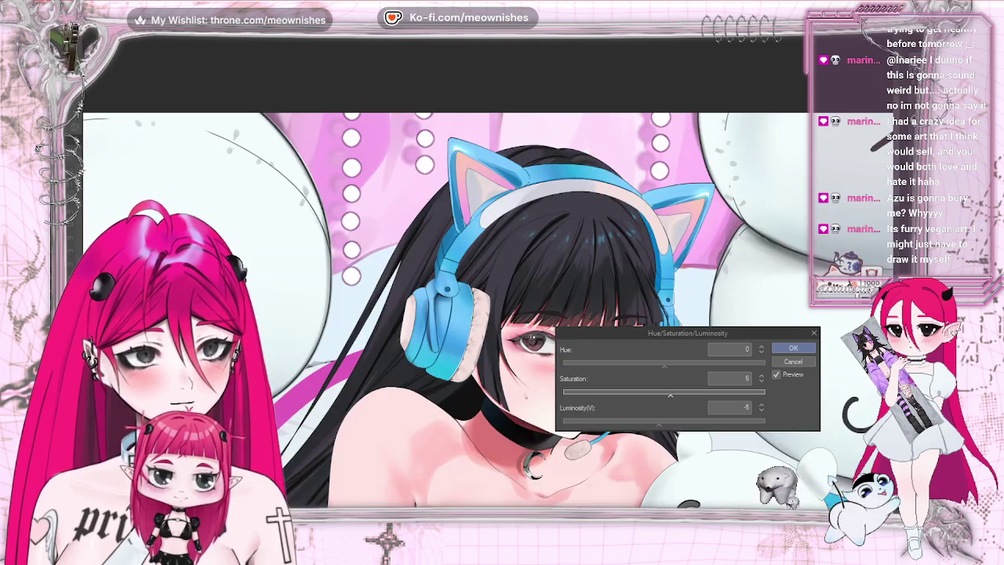
left_click(801, 350)
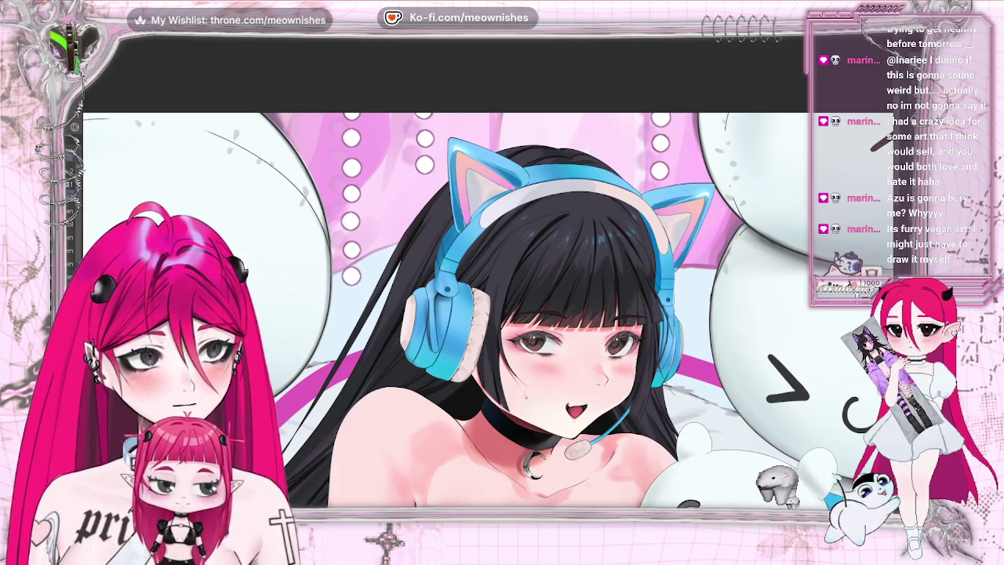
key("ctrl+0")
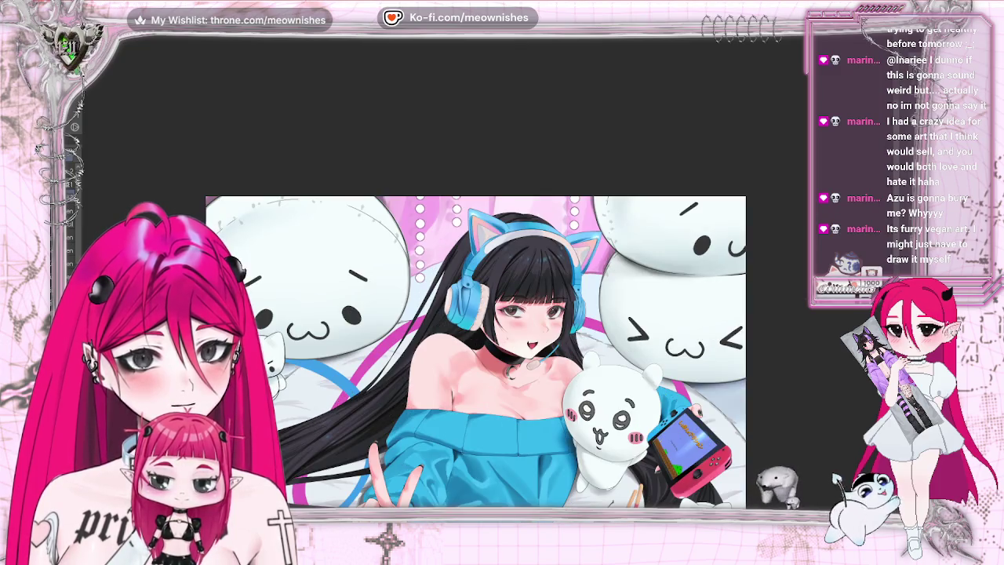
key("ctrl+plus")
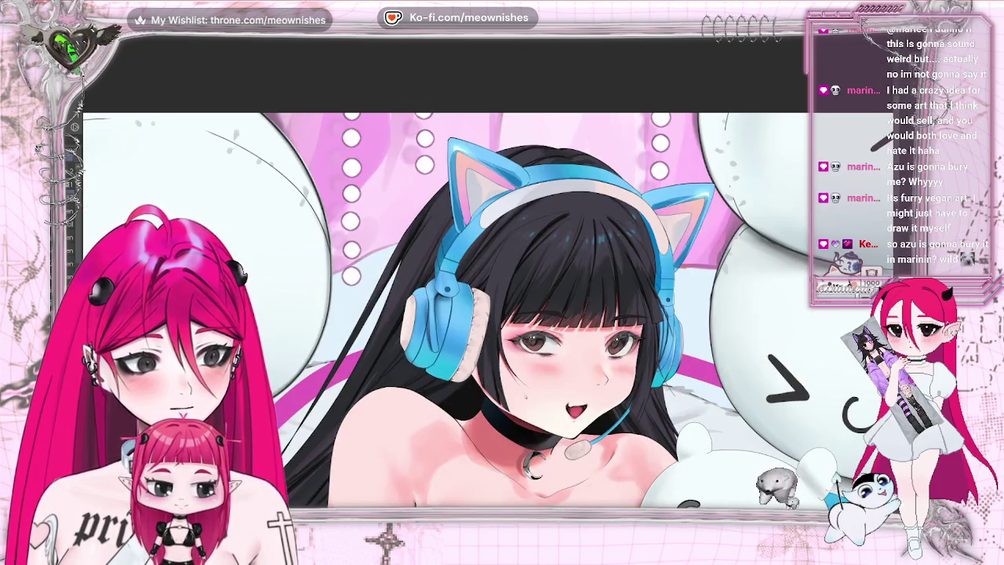
key("alt+e")
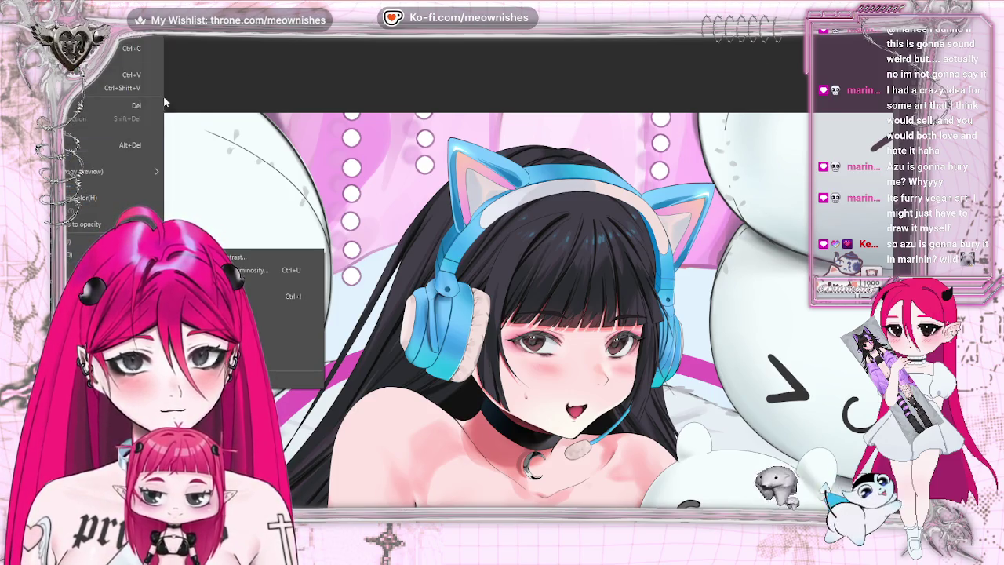
key("Escape")
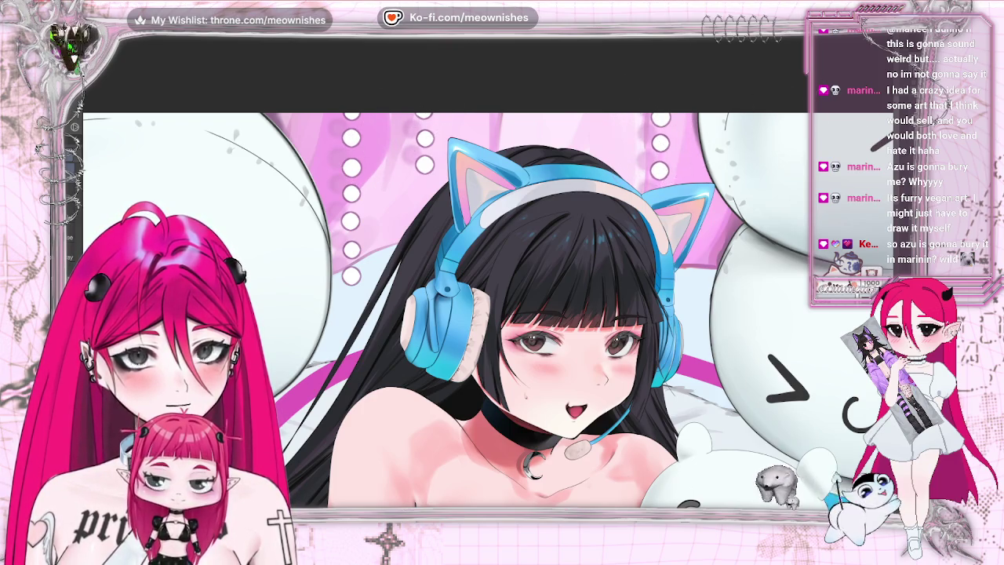
key("ctrl+minus")
key("ctrl+minus")
key("ctrl+minus")
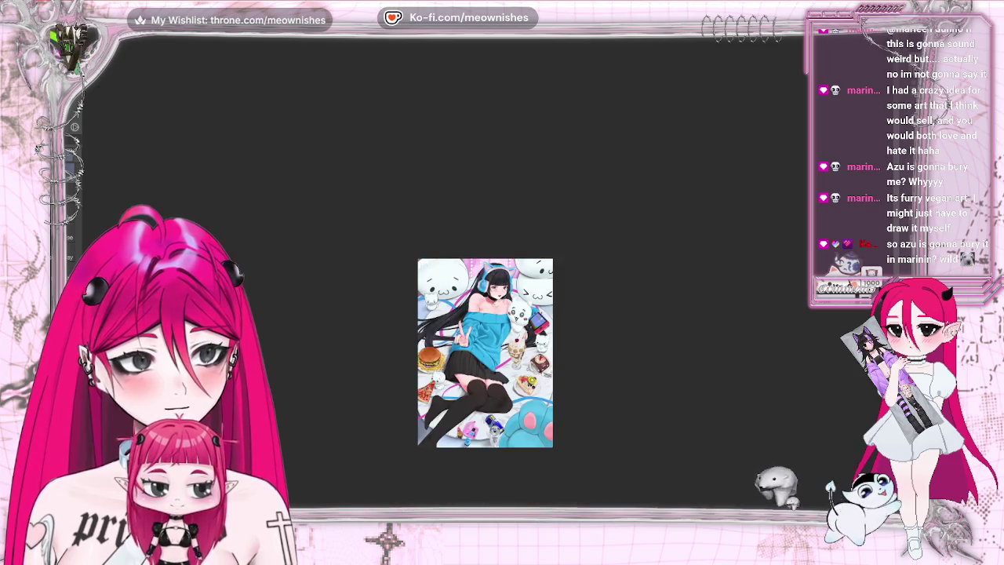
key("6")
key("5")
key("ctrl+plus")
key("ctrl+plus")
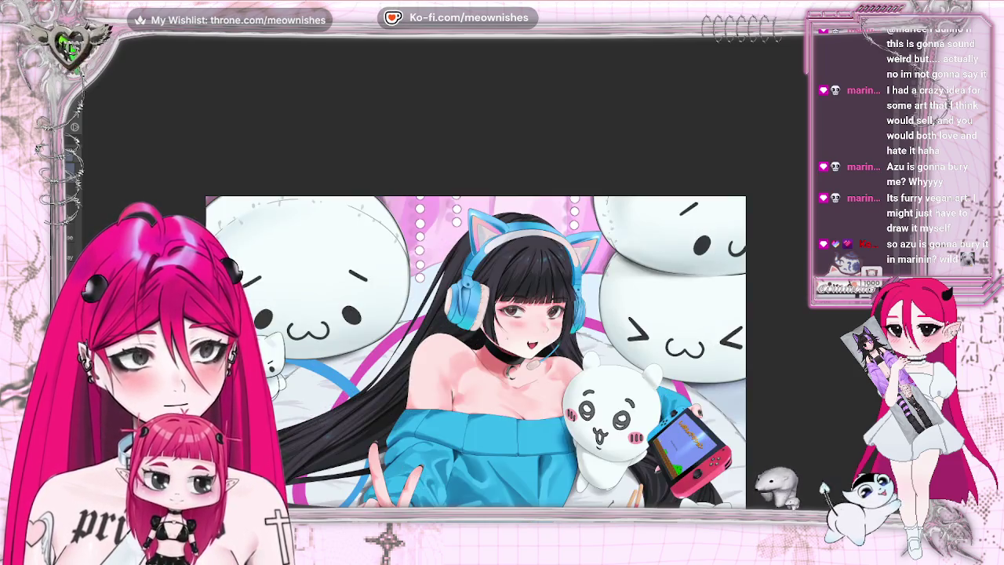
key("m")
key("m")
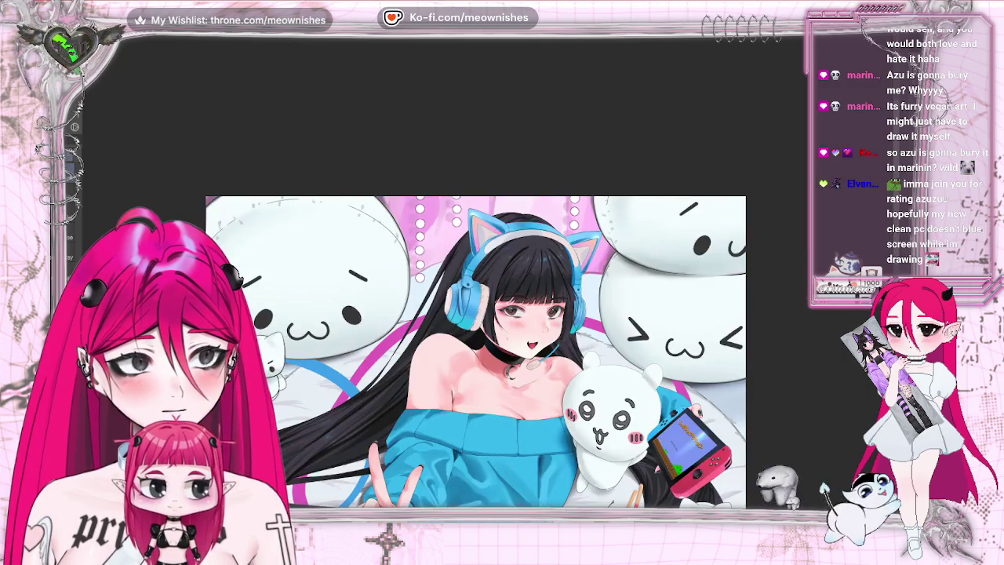
key("ctrl+minus")
key("ctrl+minus")
key("ctrl+minus")
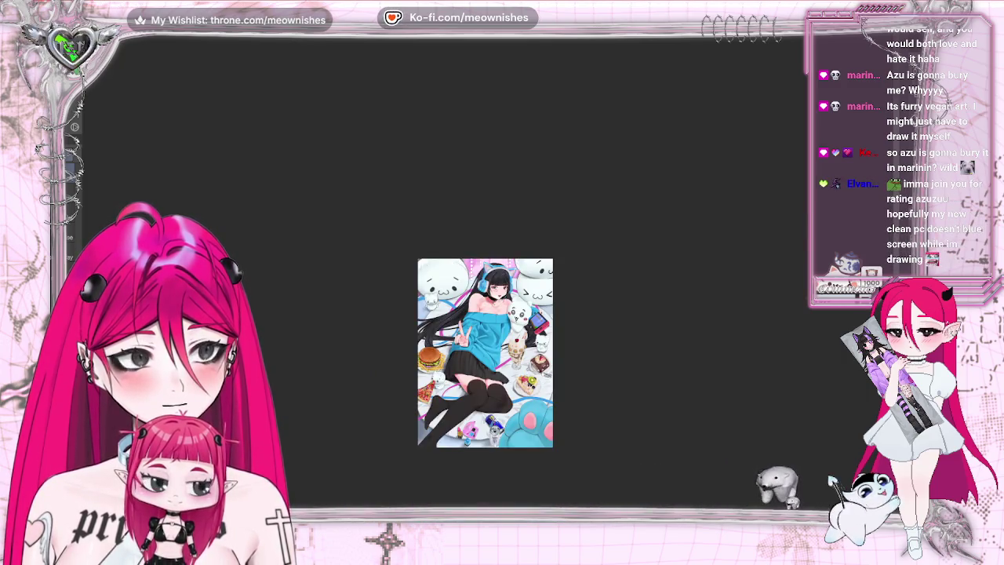
key("ctrl+plus")
key("ctrl+plus")
key("ctrl+plus")
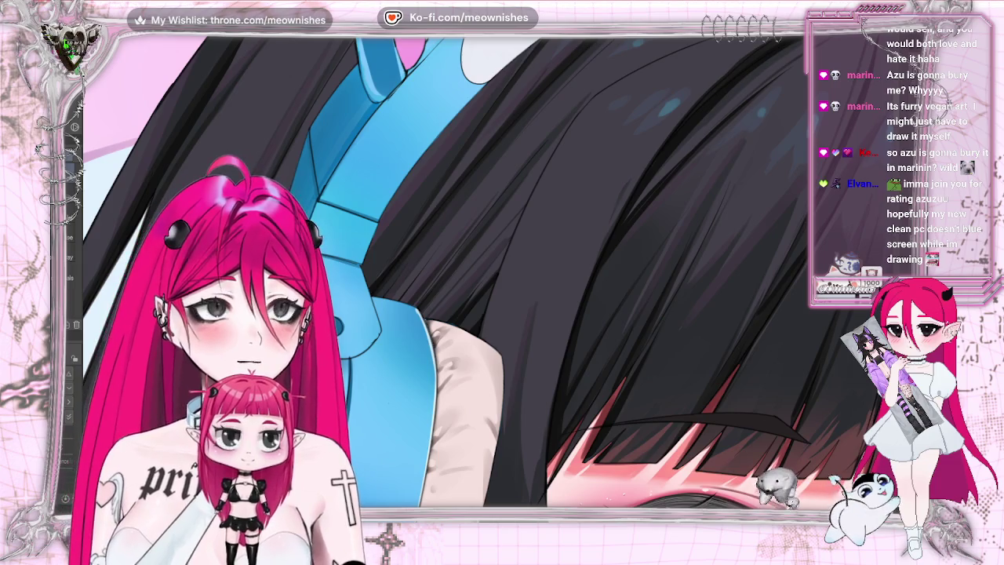
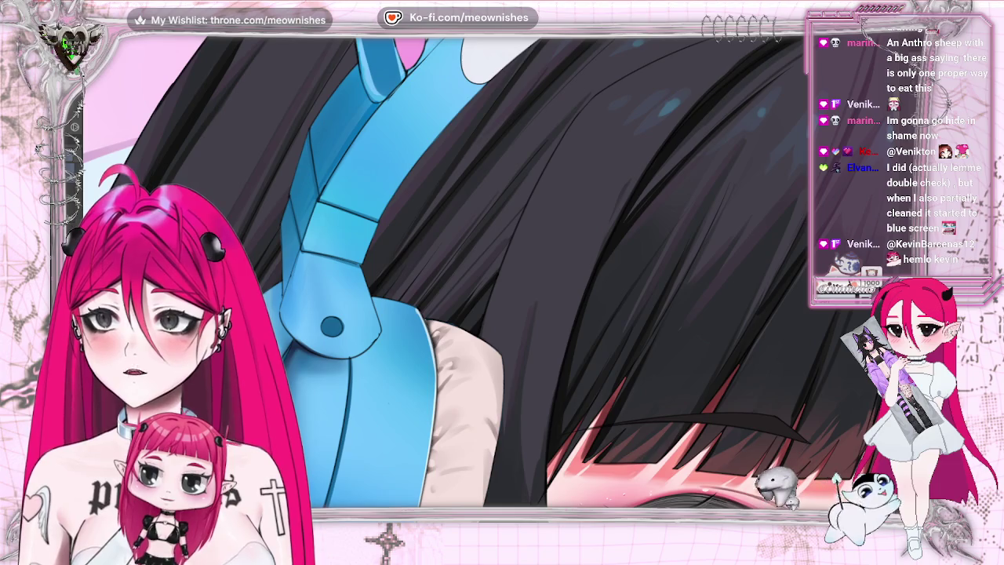
Open the Chromatic aberration filter and try intensity 25 and angle 11 on the preview.
key("ctrl+minus")
key("ctrl+minus")
key("ctrl+minus")
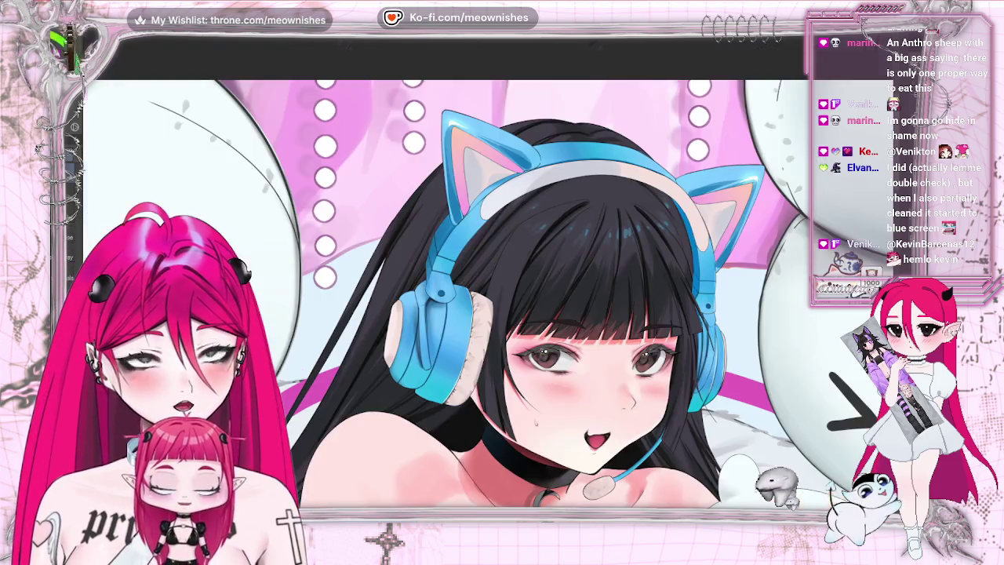
key("ctrl+minus")
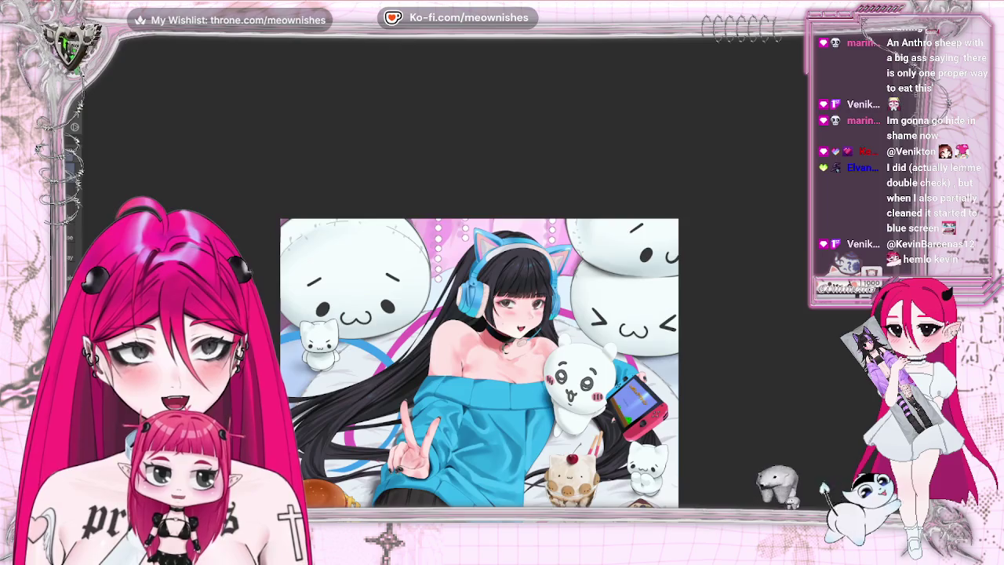
key("ctrl+plus")
key("ctrl+plus")
key("ctrl+plus")
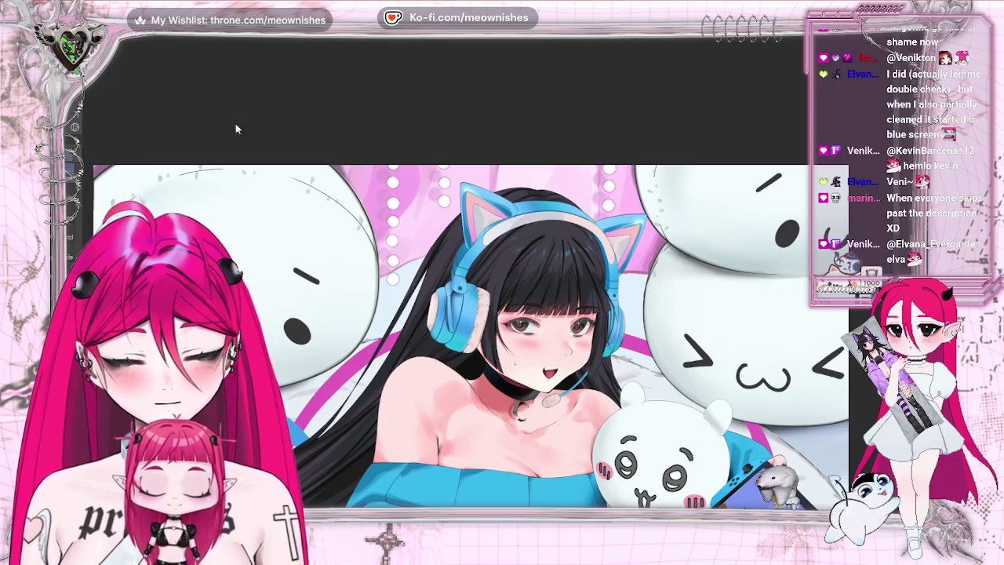
left_click(152, 30)
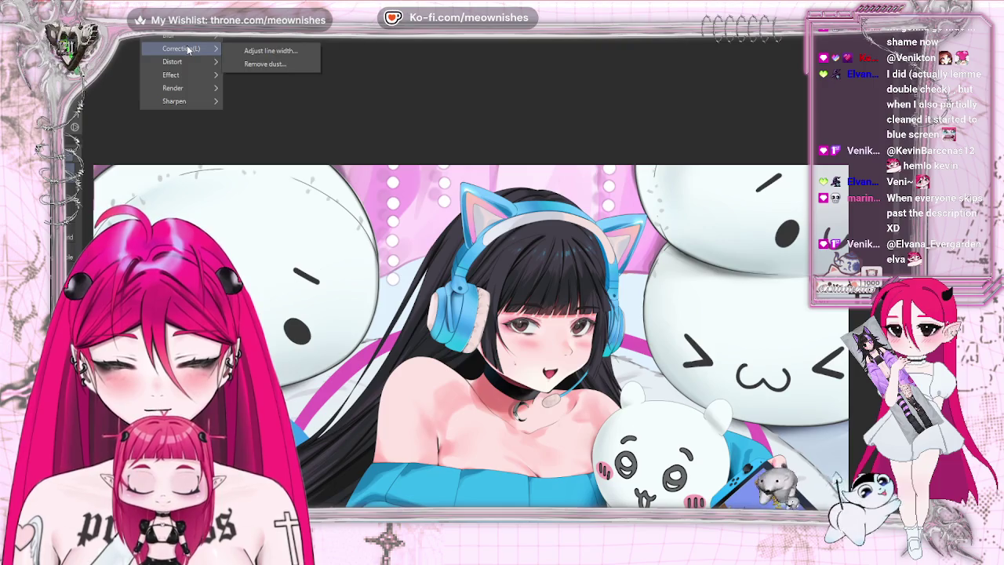
mouse_move(171, 74)
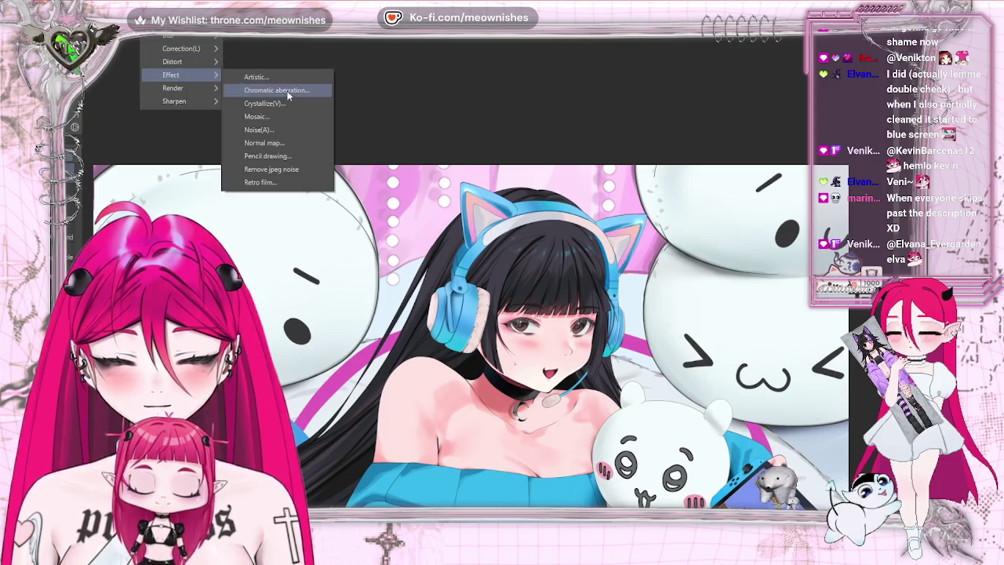
left_click(288, 91)
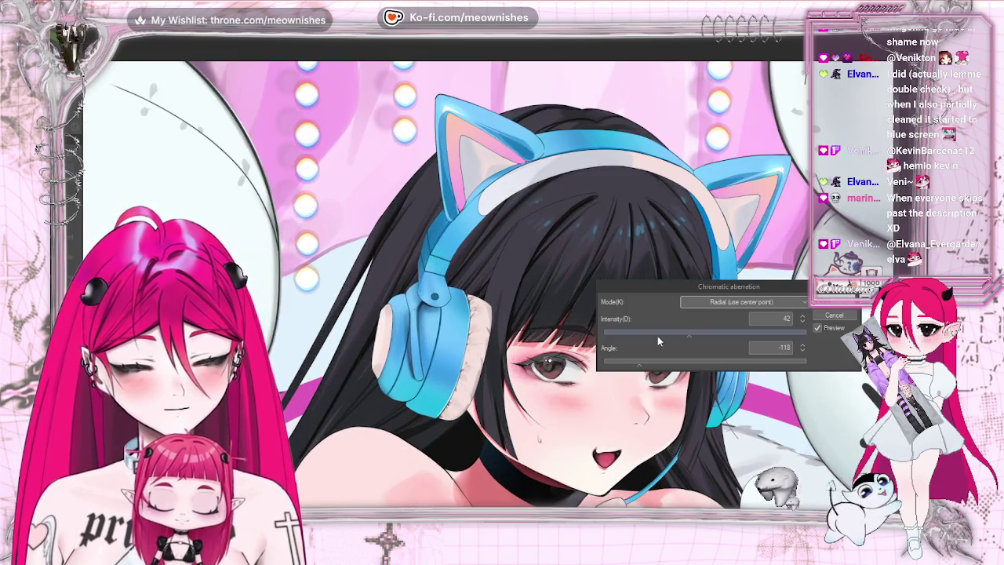
left_click(657, 336)
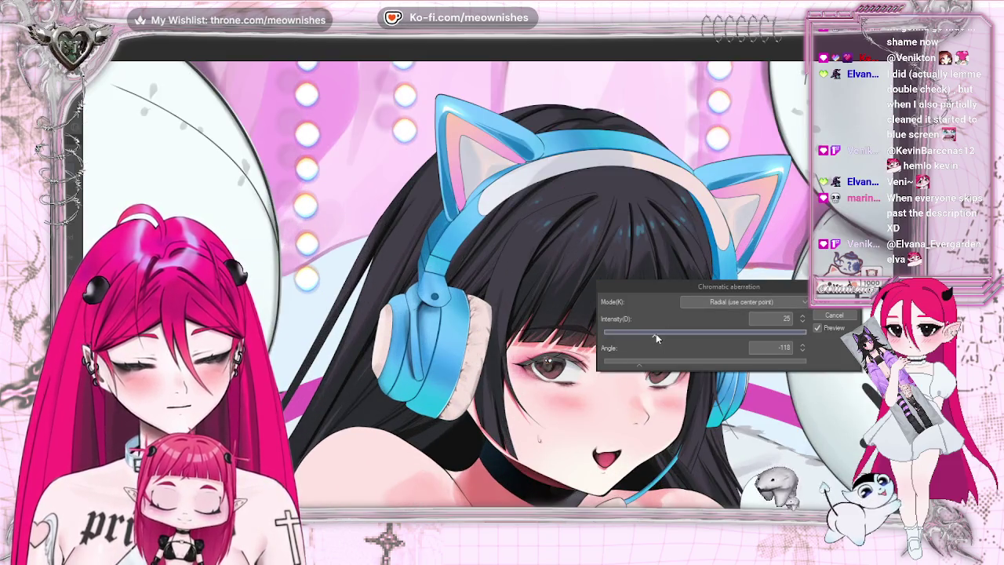
key("ctrl+0")
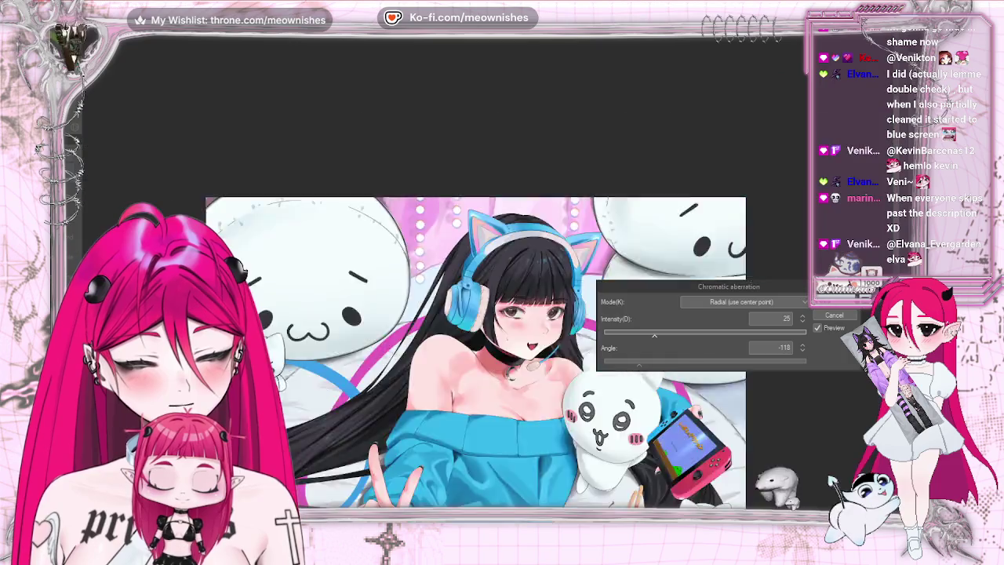
scroll(481, 275, "down", 5)
scroll(482, 275, "up", 3)
scroll(481, 276, "up", 5)
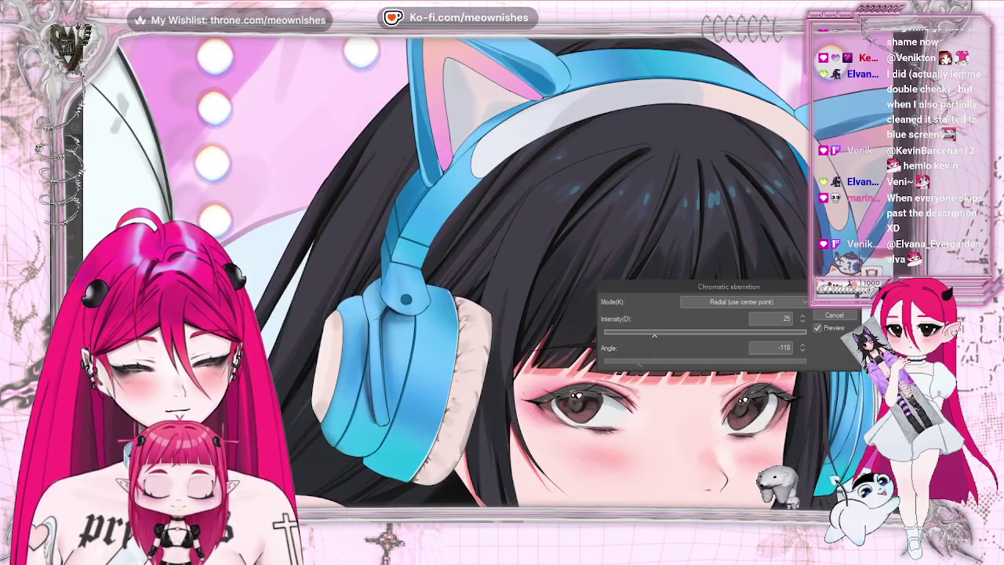
scroll(486, 274, "down", 2)
left_click(704, 363)
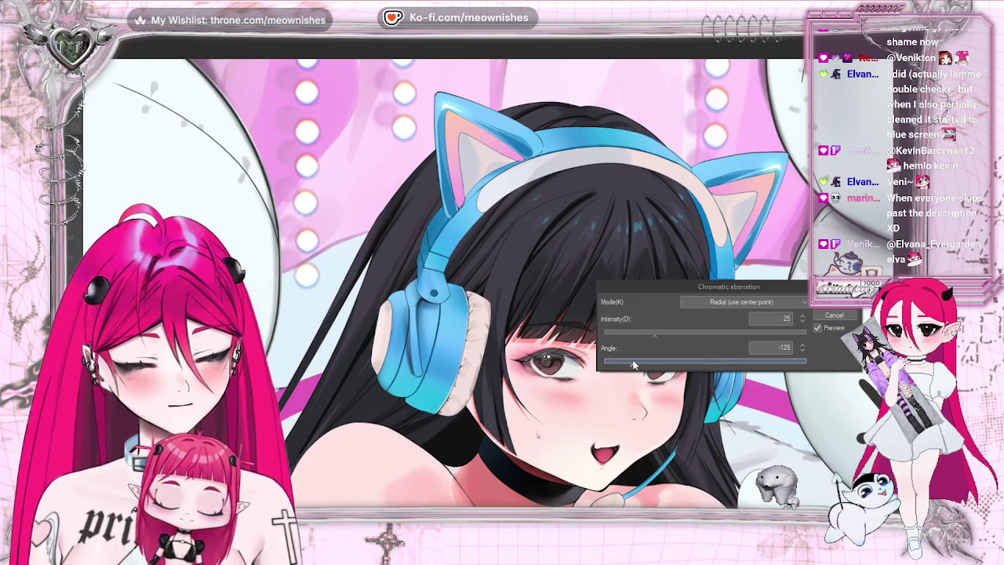
left_click_drag(629, 365, 714, 367)
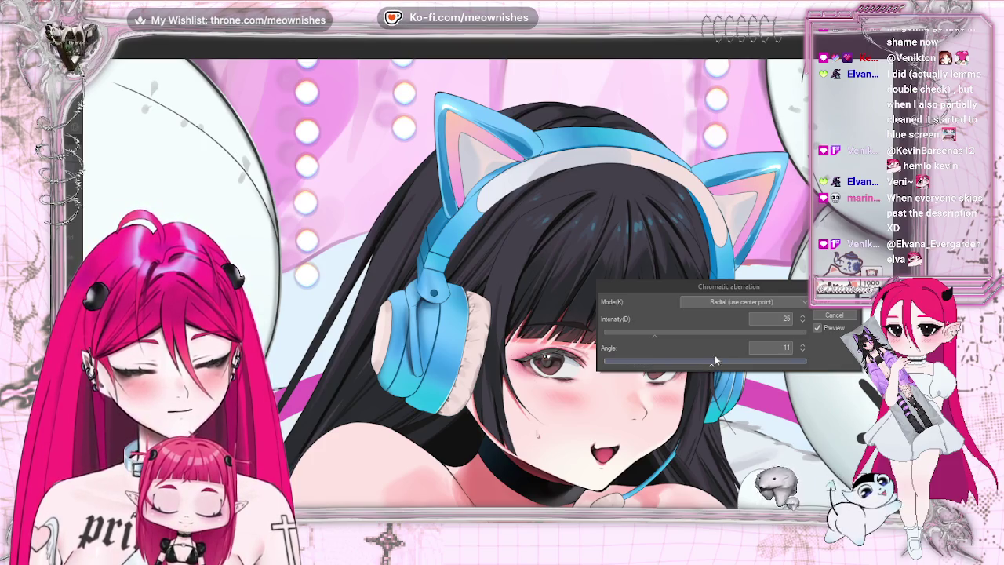
Switch the aberration mode to Lateral (use Angle) with angle 144.
left_click(741, 302)
left_click(738, 316)
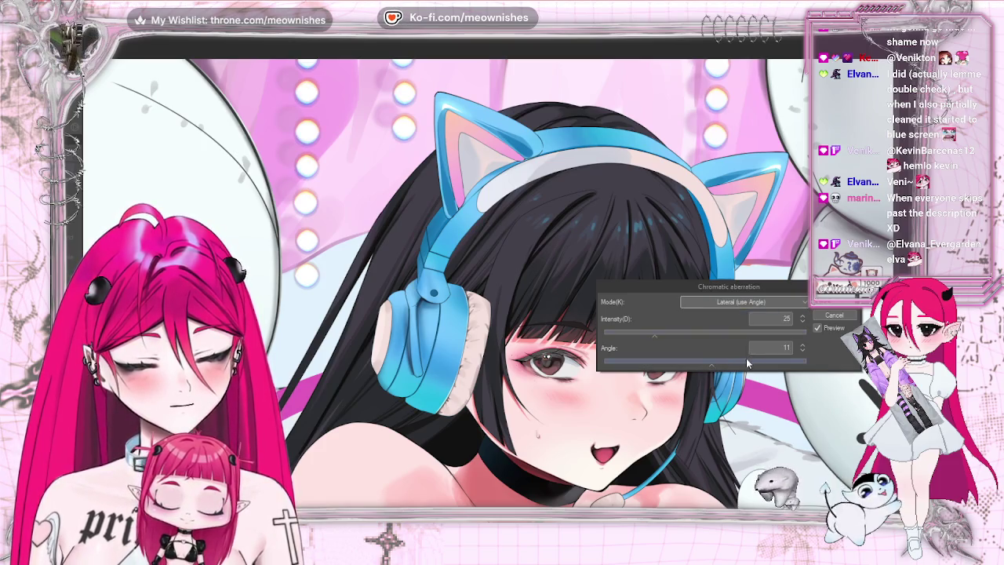
mouse_move(742, 363)
left_mouse_down()
mouse_move(625, 366)
mouse_move(729, 365)
left_mouse_up()
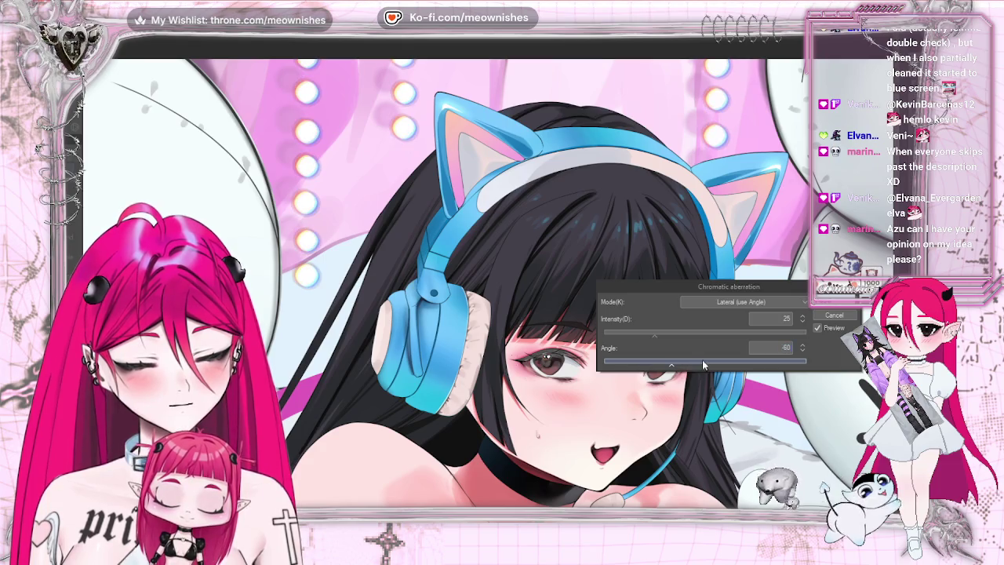
left_click(786, 365)
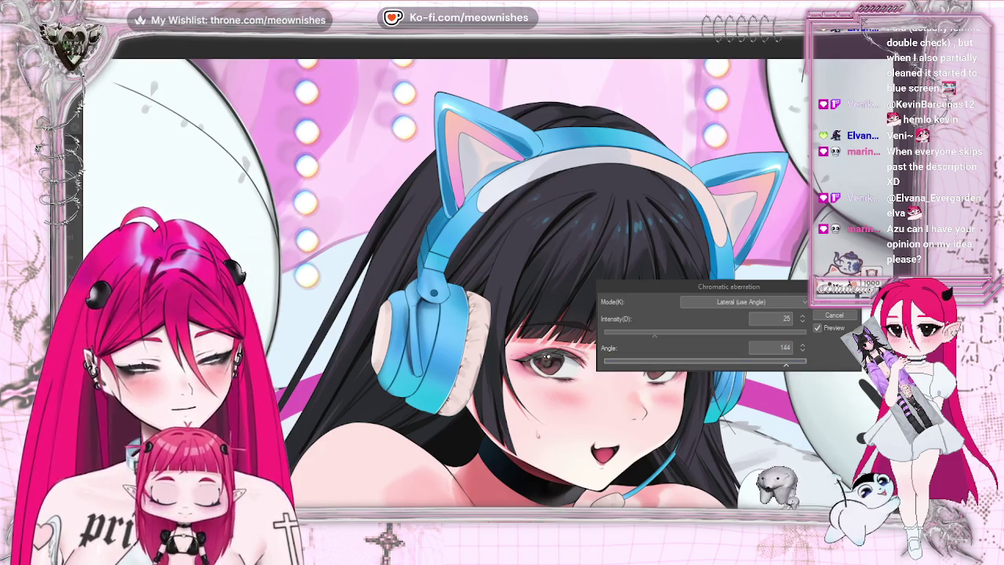
scroll(470, 313, "down", 3)
scroll(471, 314, "down", 2)
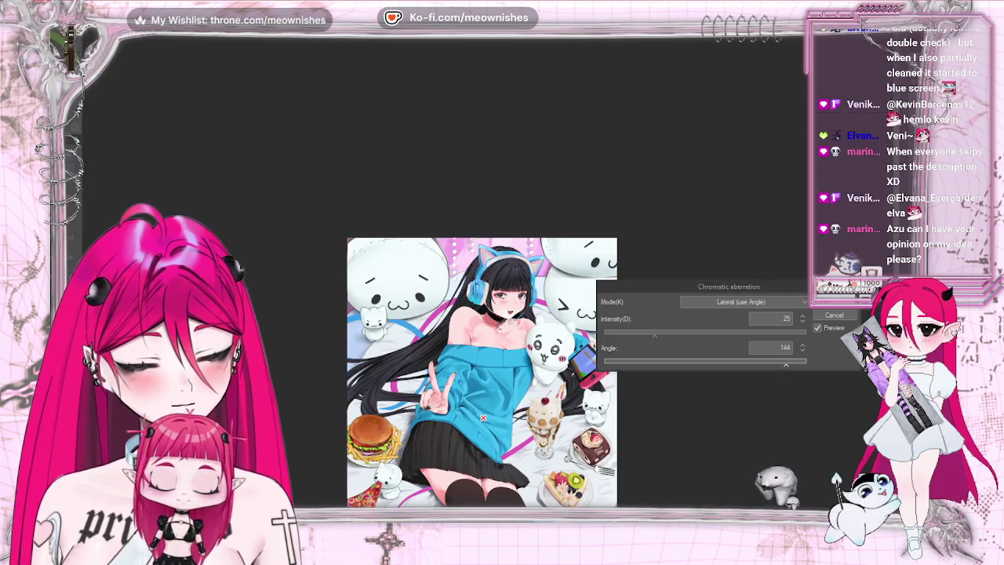
scroll(470, 314, "up", 4)
scroll(490, 279, "up", 2)
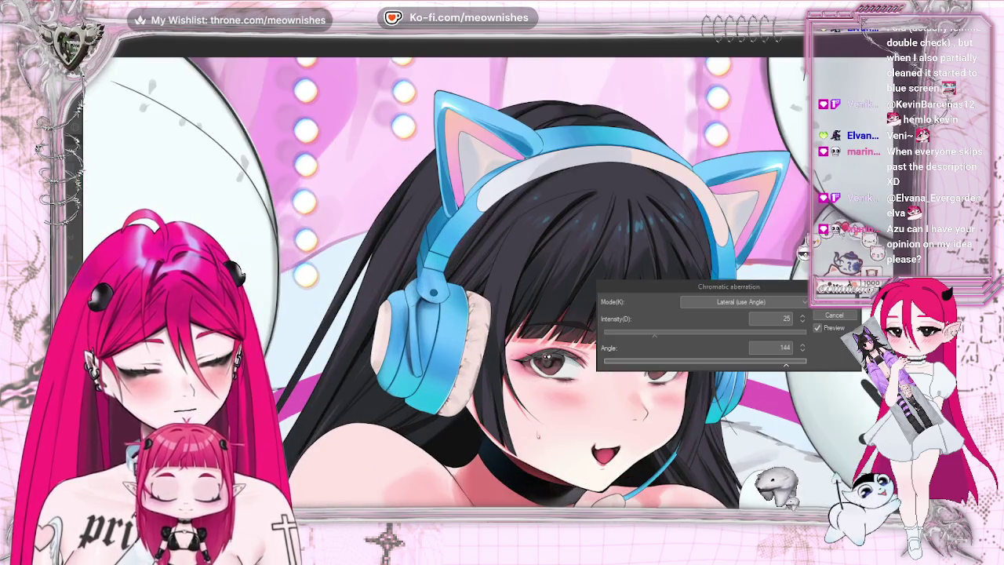
Set the aberration intensity to 13 and inspect the preview across the illustration.
left_click(619, 335)
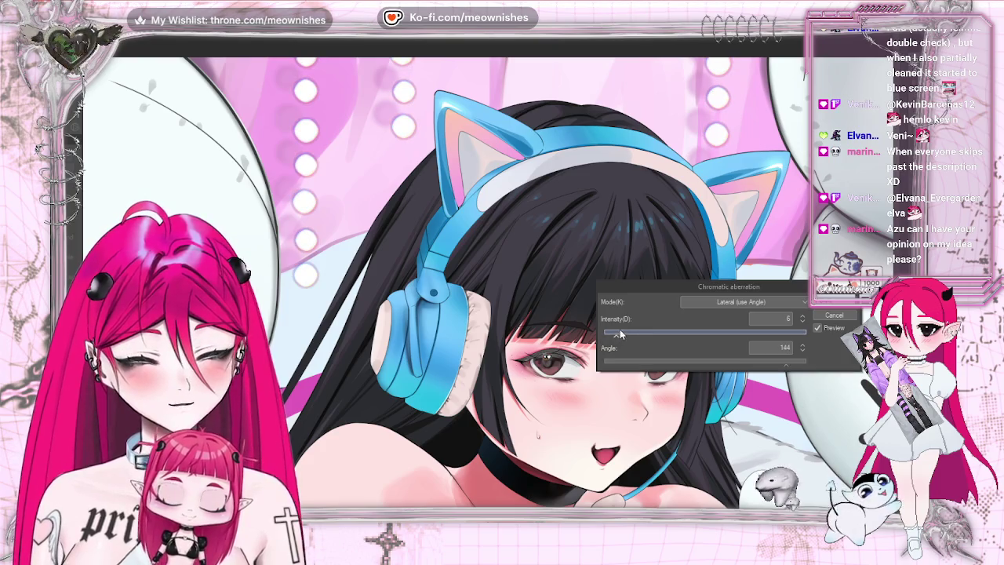
left_click_drag(619, 336, 632, 334)
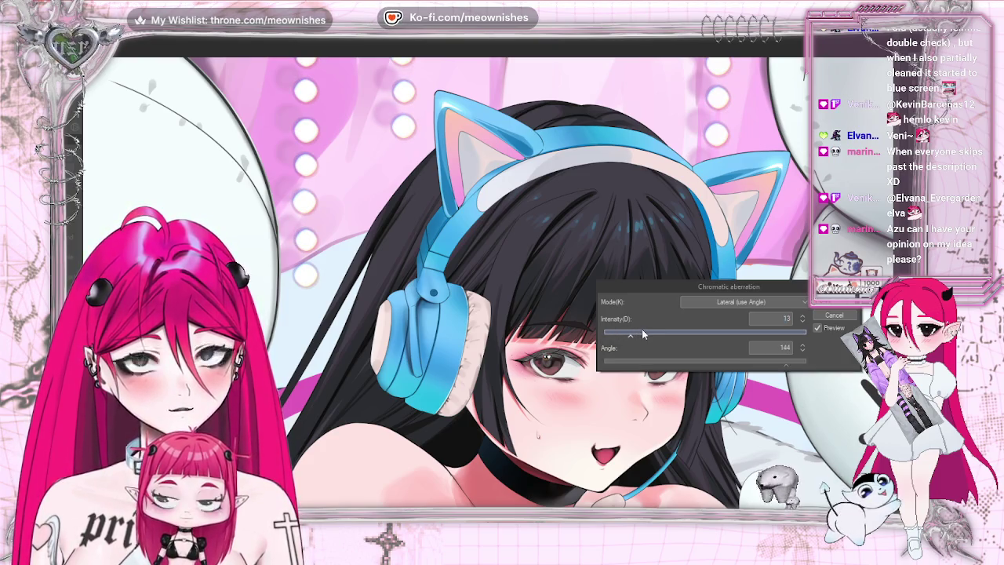
scroll(480, 283, "down", 1)
scroll(483, 285, "down", 3)
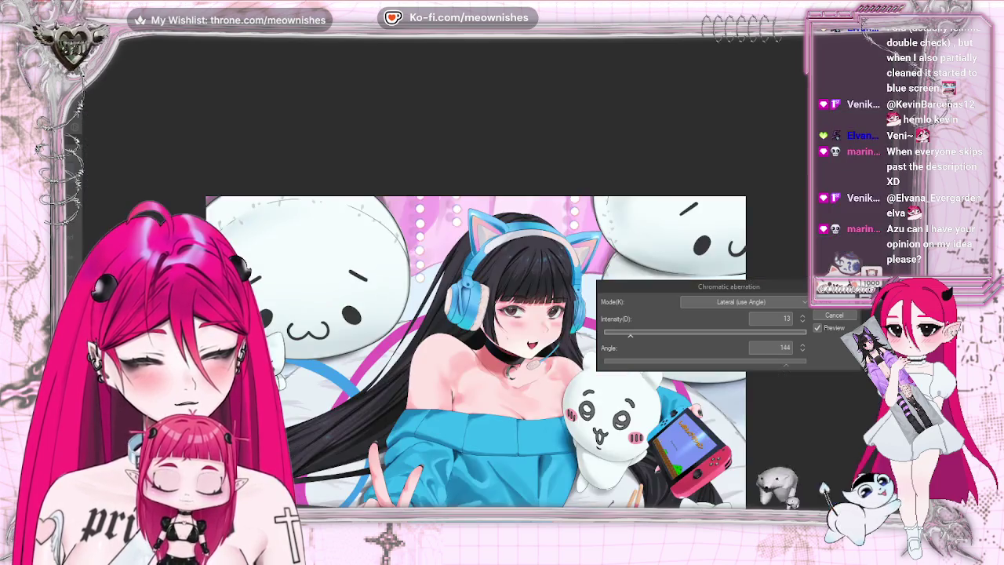
scroll(491, 284, "down", 2)
scroll(490, 284, "up", 4)
scroll(491, 284, "up", 2)
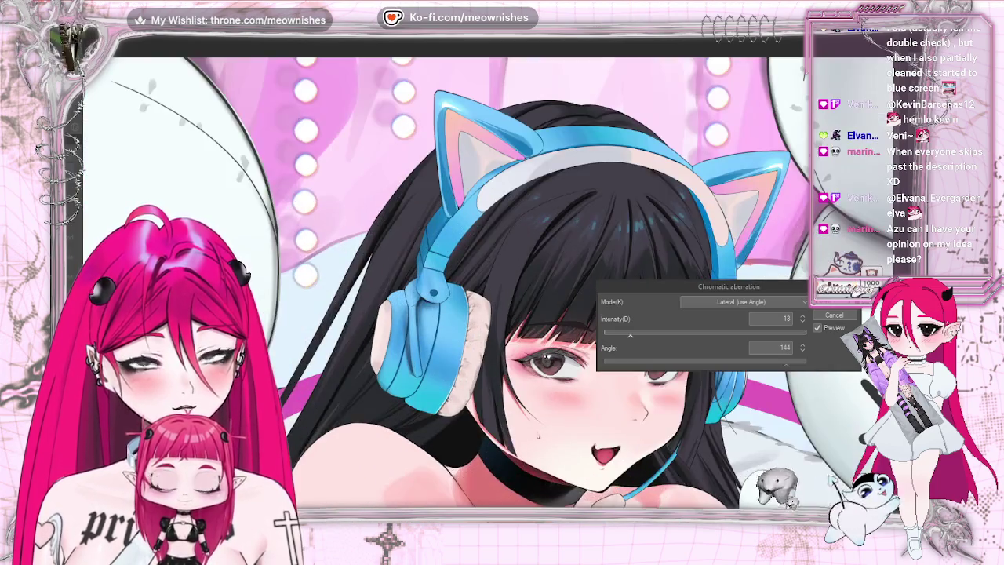
scroll(490, 284, "up", 2)
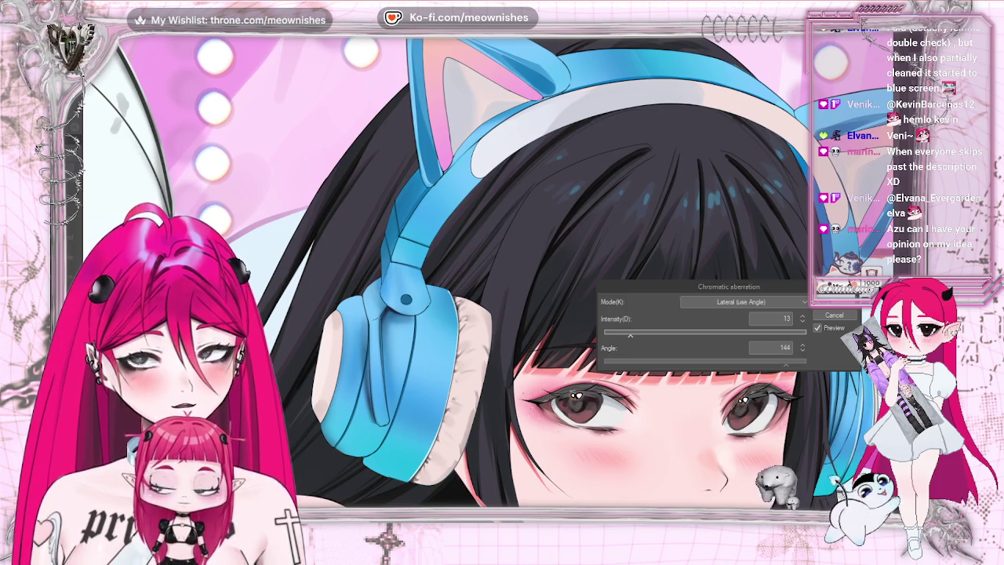
scroll(480, 465, "down", 2)
scroll(481, 465, "down", 2)
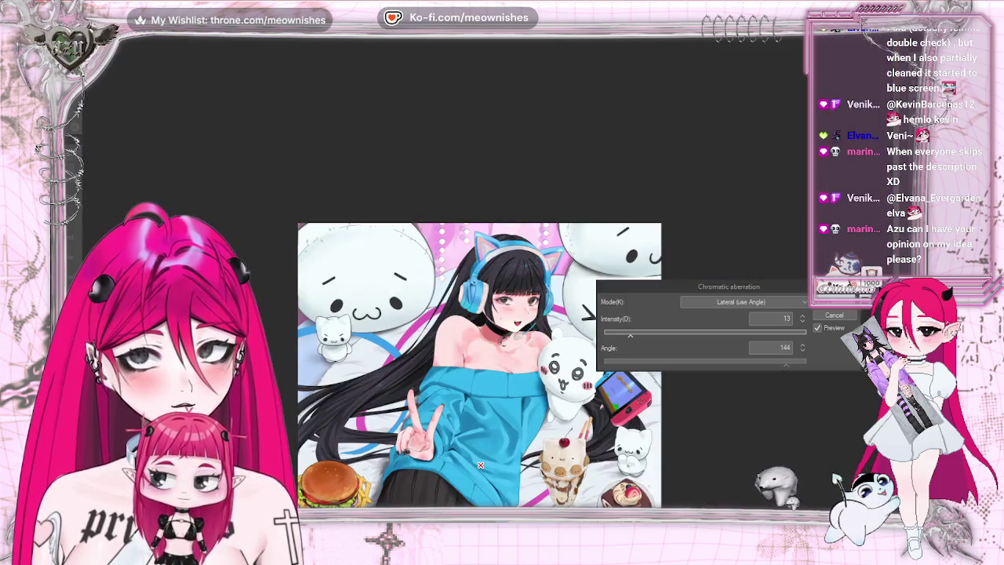
scroll(481, 465, "up", 1)
scroll(481, 465, "down", 2)
scroll(481, 465, "down", 1)
scroll(480, 465, "up", 4)
scroll(485, 341, "down", 4)
scroll(485, 341, "up", 3)
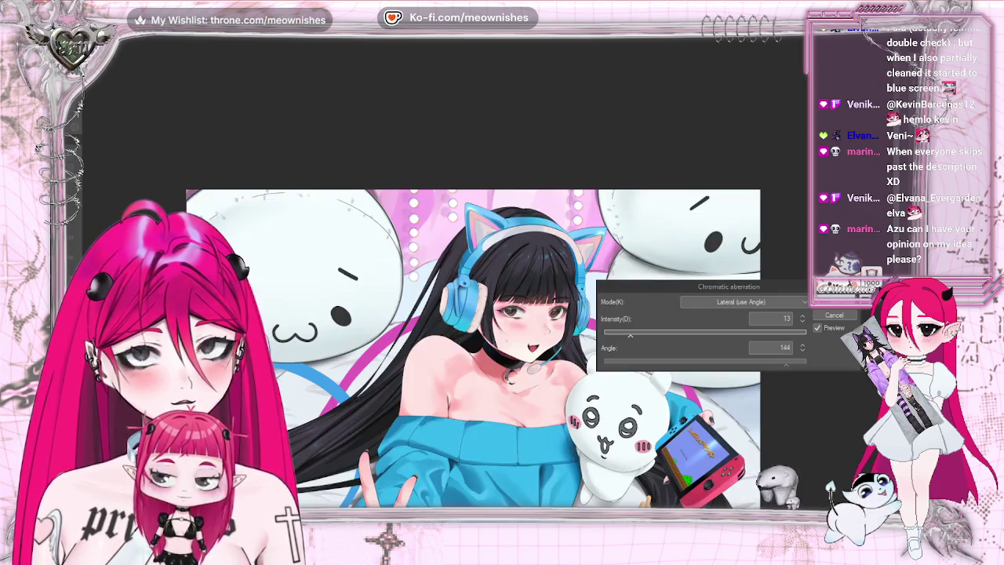
scroll(485, 341, "up", 1)
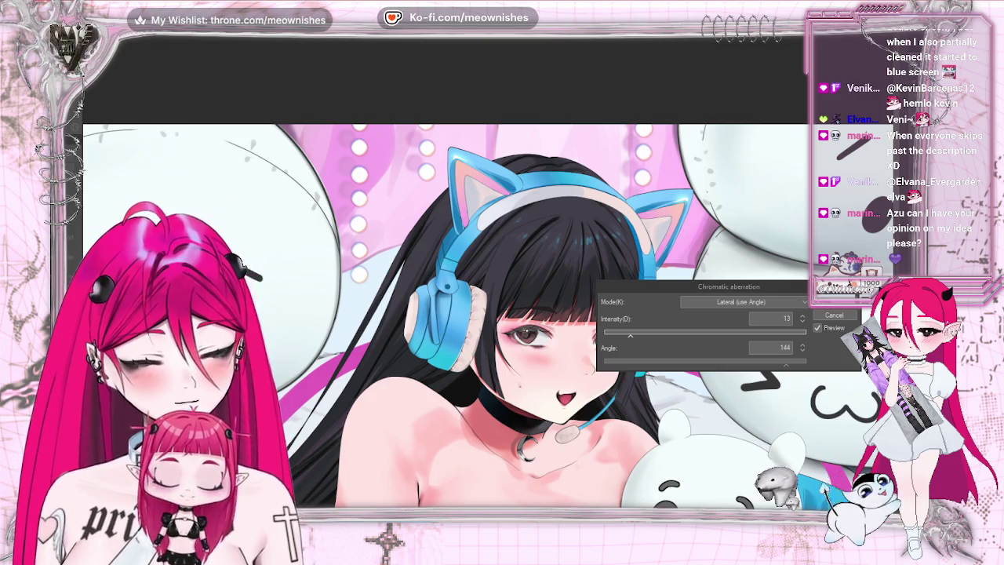
Lower the aberration intensity to 12, zoom in on the face, and close the dialog.
scroll(470, 330, "up", 1)
left_click_drag(627, 338, 631, 338)
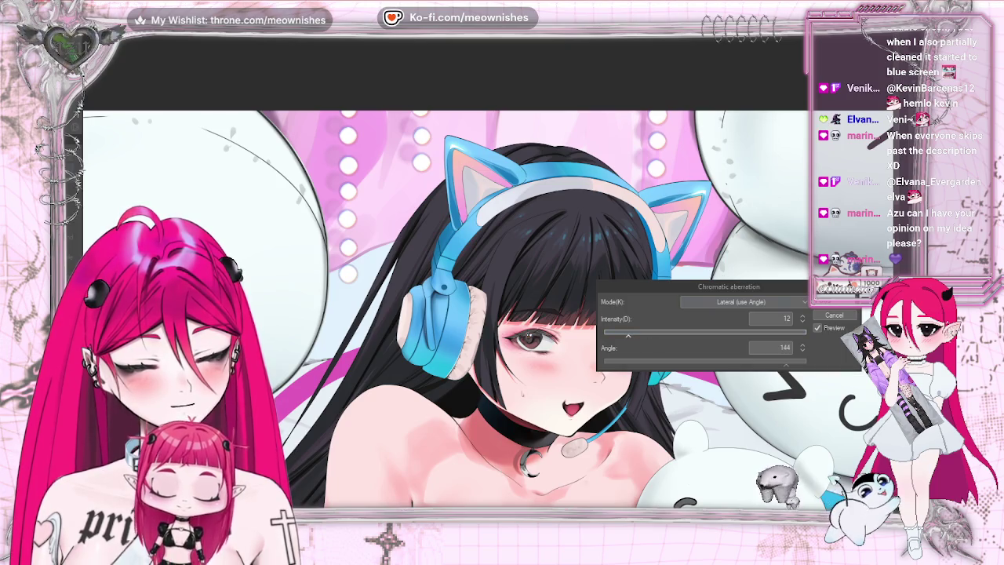
key("ctrl+plus")
key("ctrl+plus")
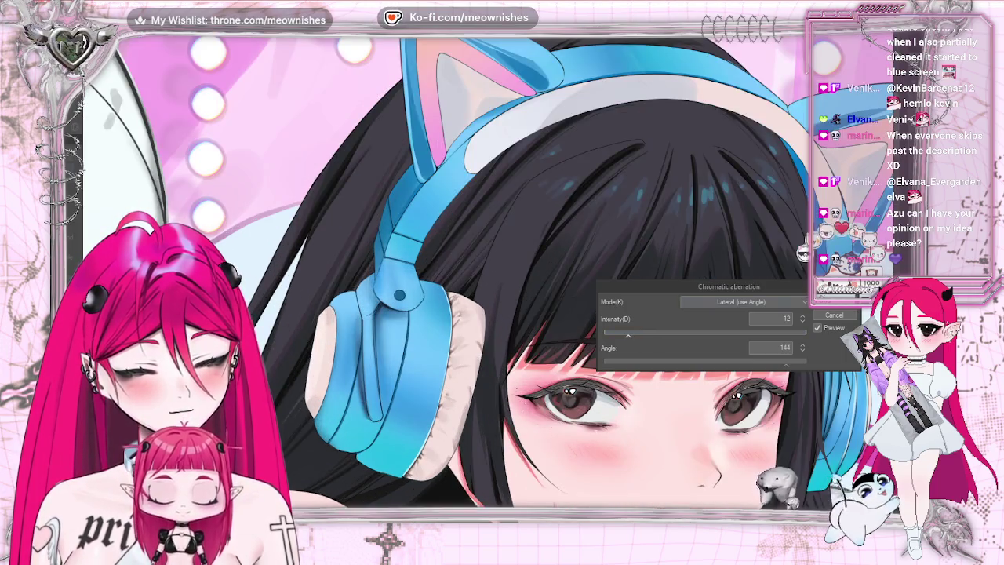
left_click(828, 314)
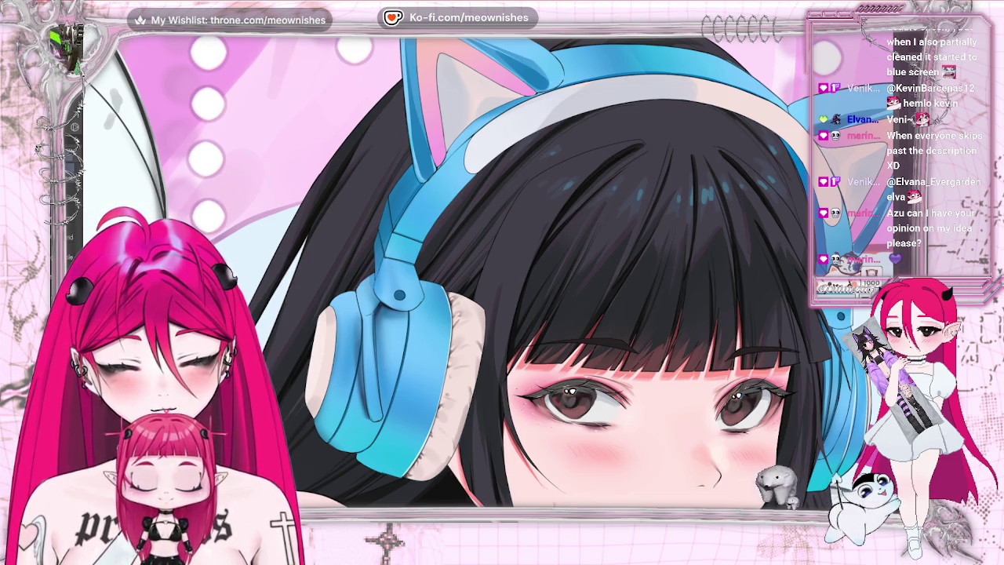
Open Chromatic aberration again and toggle between Lateral and Radial modes.
left_click(161, 33)
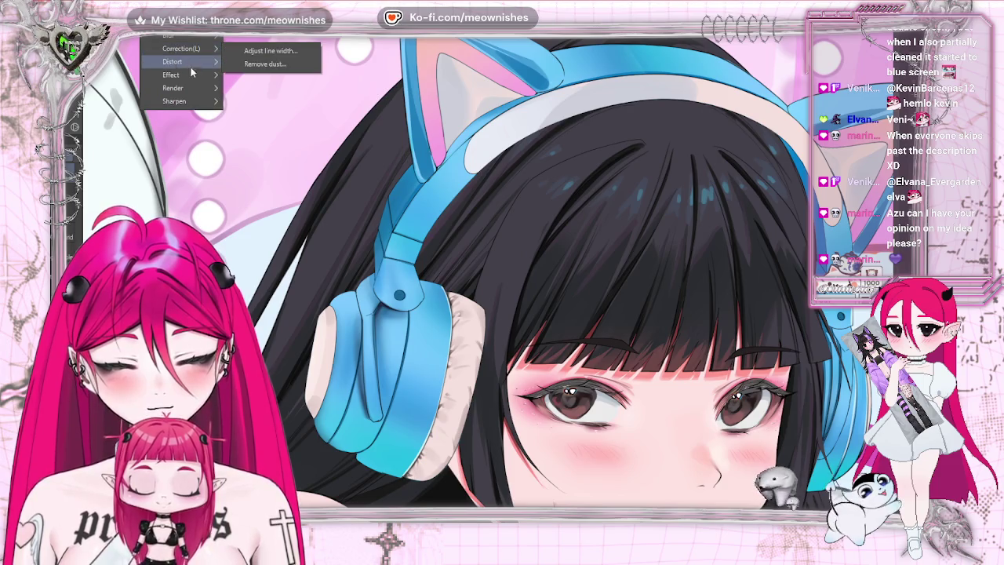
mouse_move(171, 74)
left_click(276, 95)
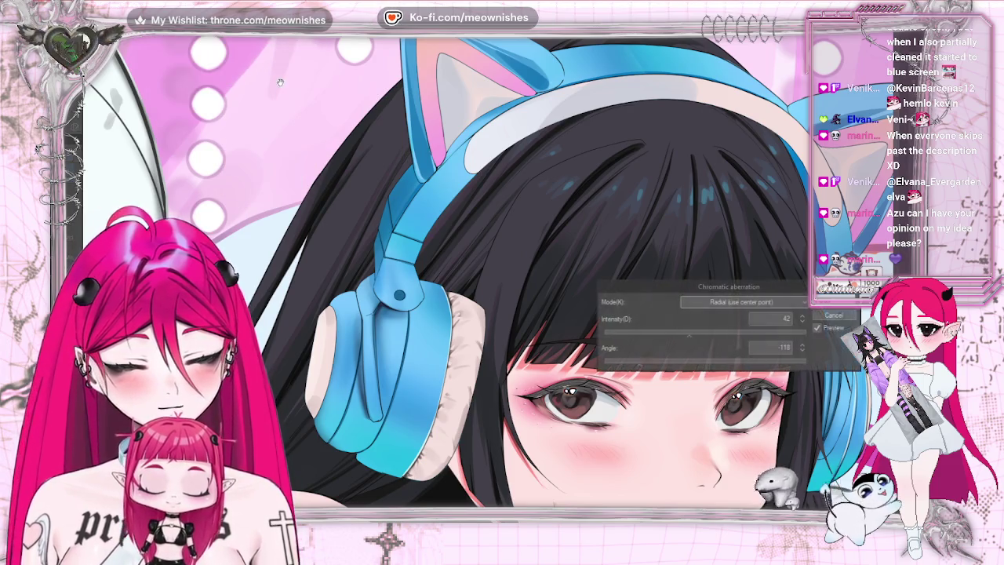
left_click(719, 302)
left_click(728, 290)
left_click(729, 304)
left_click(721, 316)
left_click(616, 336)
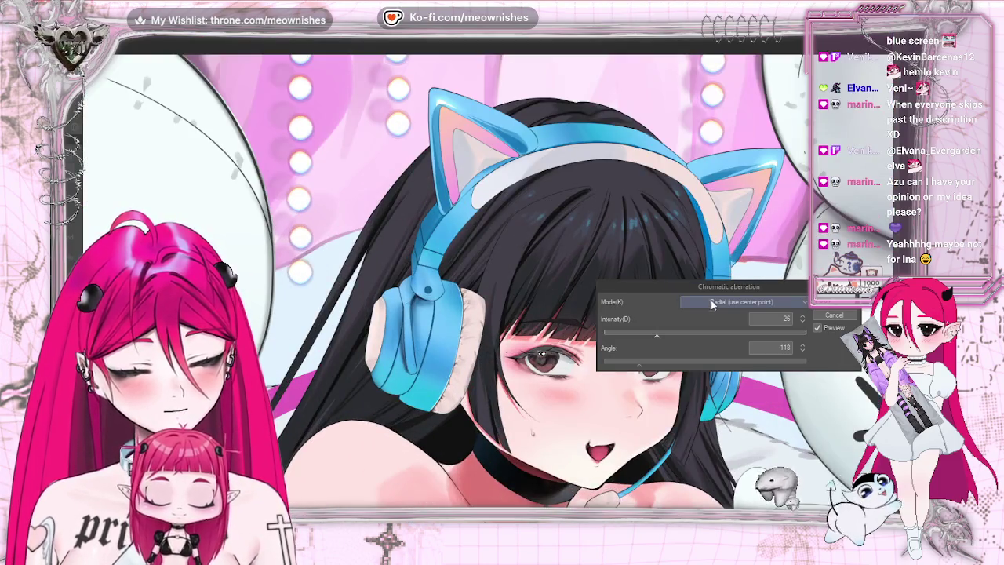
Apply Lateral chromatic aberration at angle -153 with reduced intensity.
left_click(712, 304)
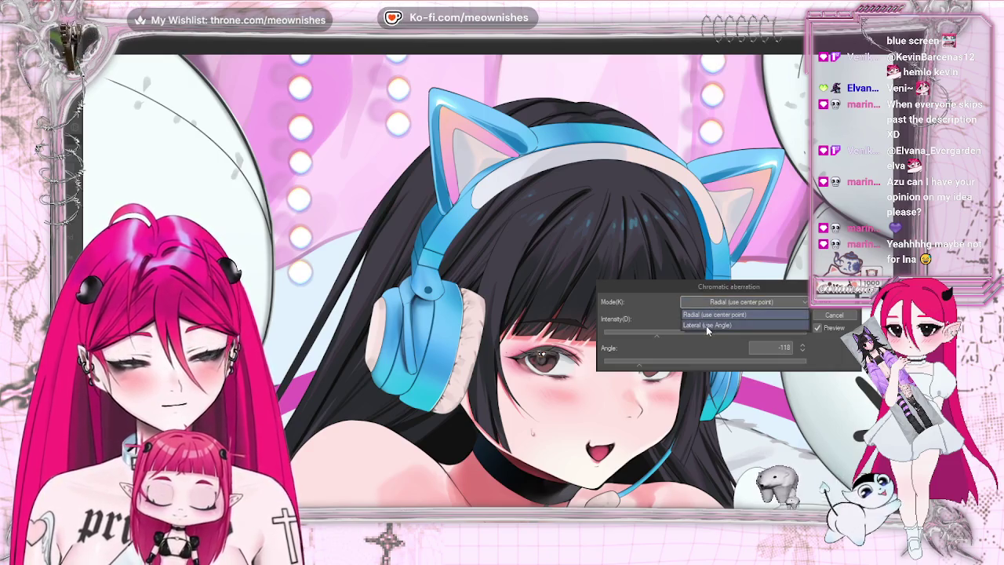
left_click(706, 326)
left_click_drag(635, 364, 621, 364)
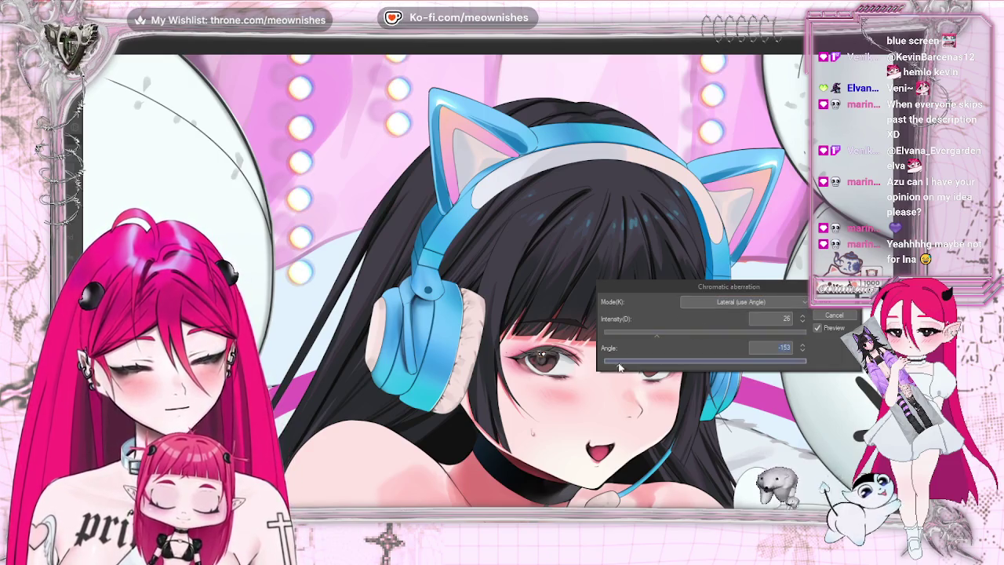
left_click(633, 335)
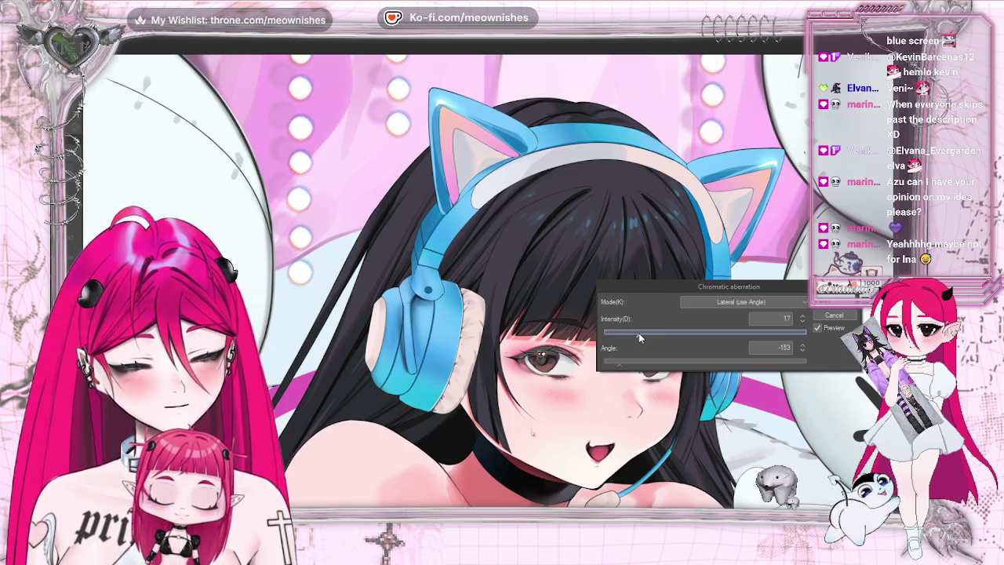
mouse_move(767, 293)
left_mouse_down()
mouse_move(738, 186)
mouse_move(759, 156)
left_mouse_up()
left_click(829, 167)
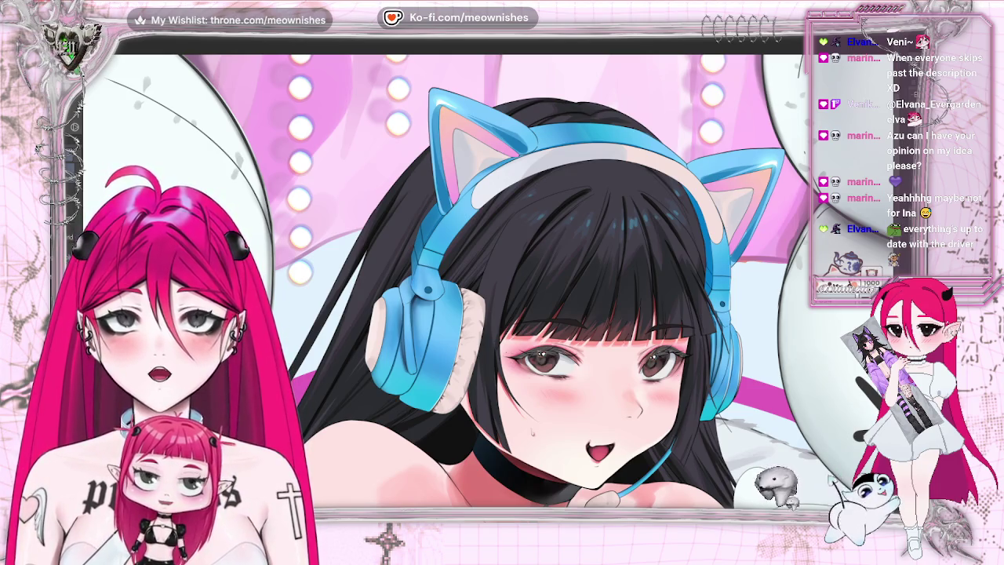
key("alt+e")
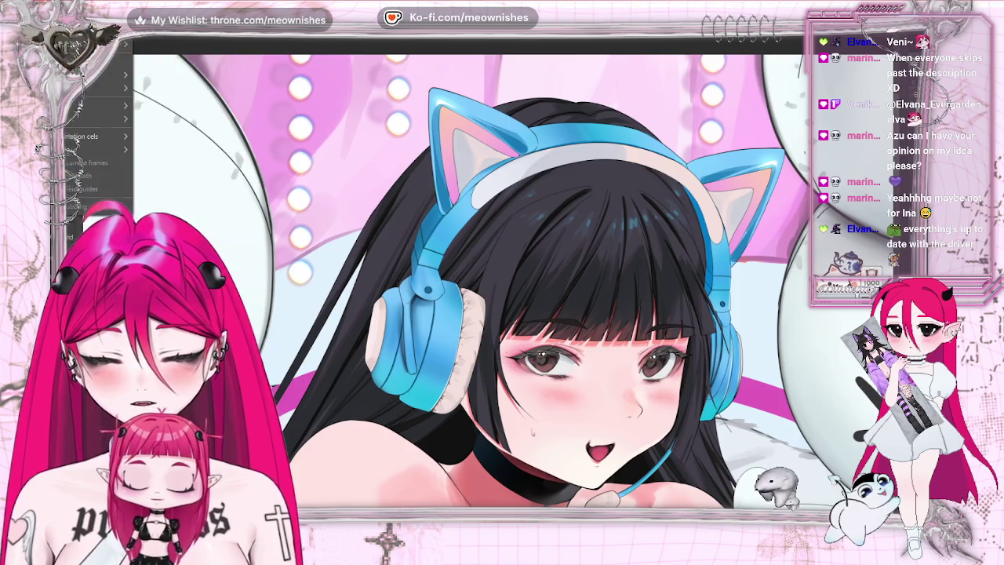
Open Hue/Saturation/Luminosity and try hue shifts ranging from -160 to +145.
left_click(235, 227)
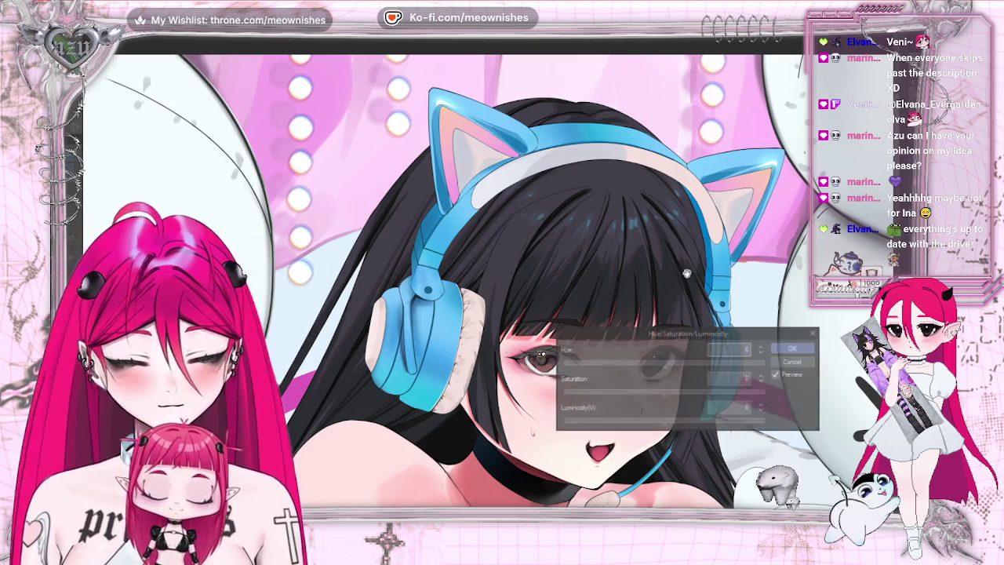
left_click_drag(686, 364, 602, 366)
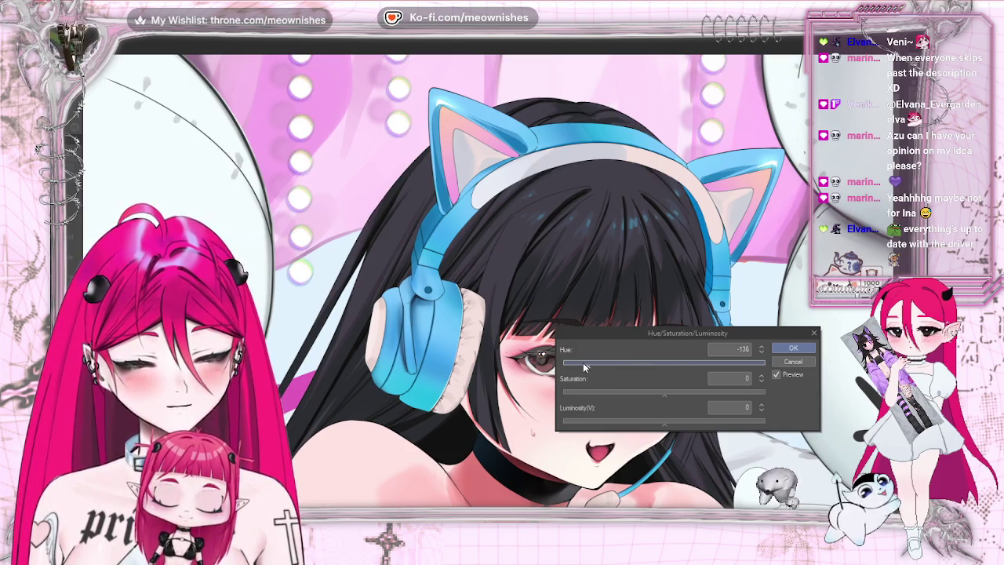
left_click_drag(582, 363, 603, 364)
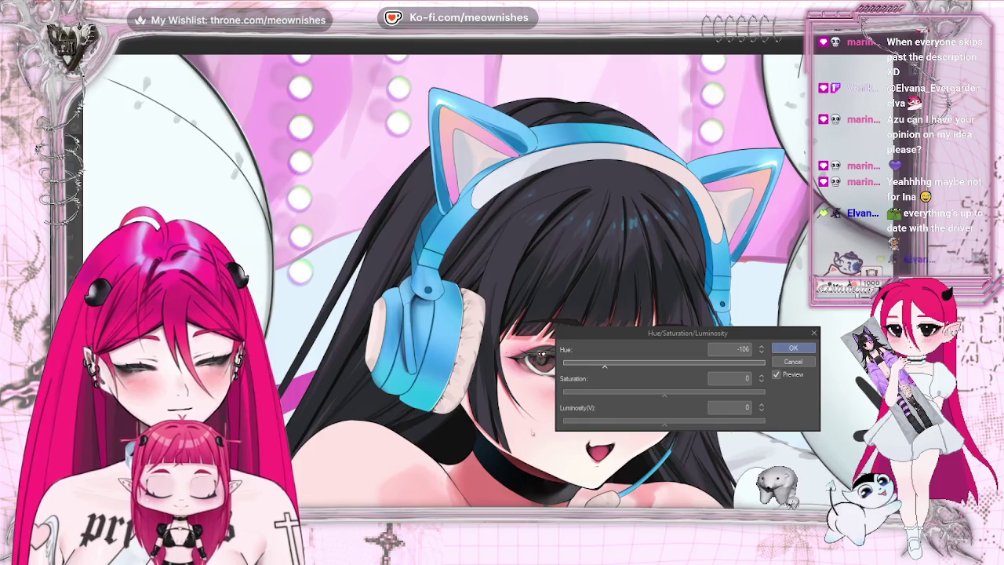
key("ctrl+0")
scroll(493, 275, "up", 1)
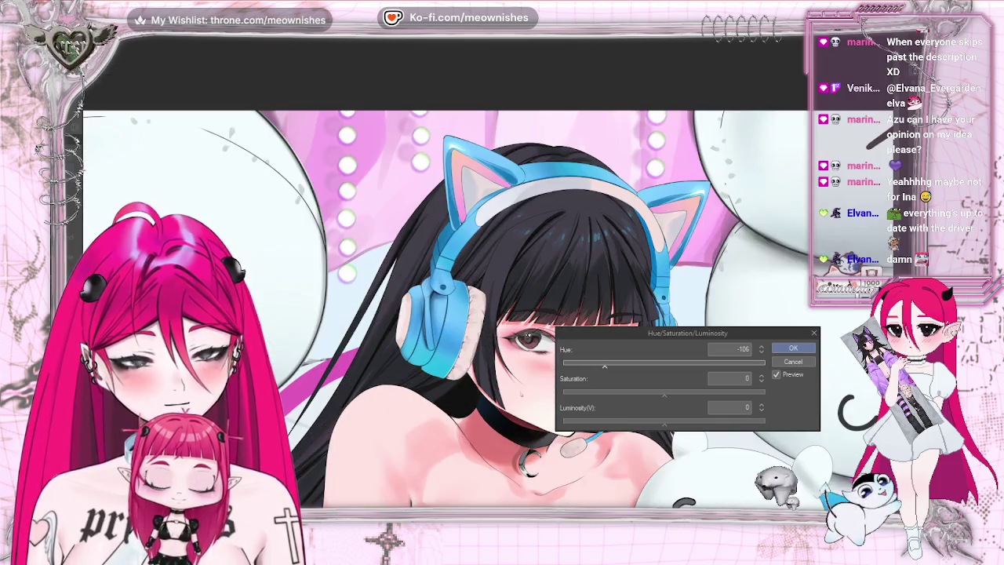
scroll(493, 276, "up", 1)
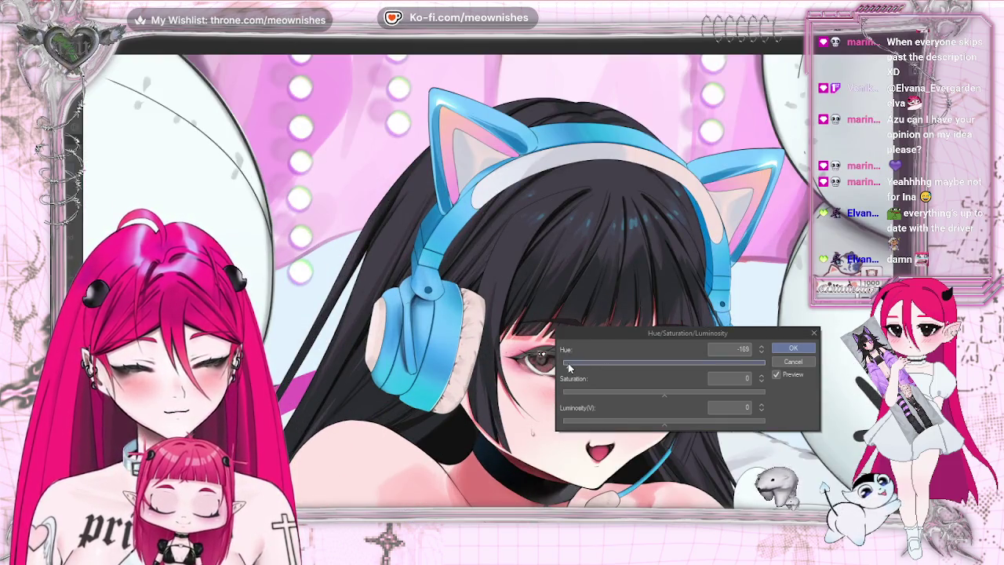
left_click_drag(568, 363, 576, 366)
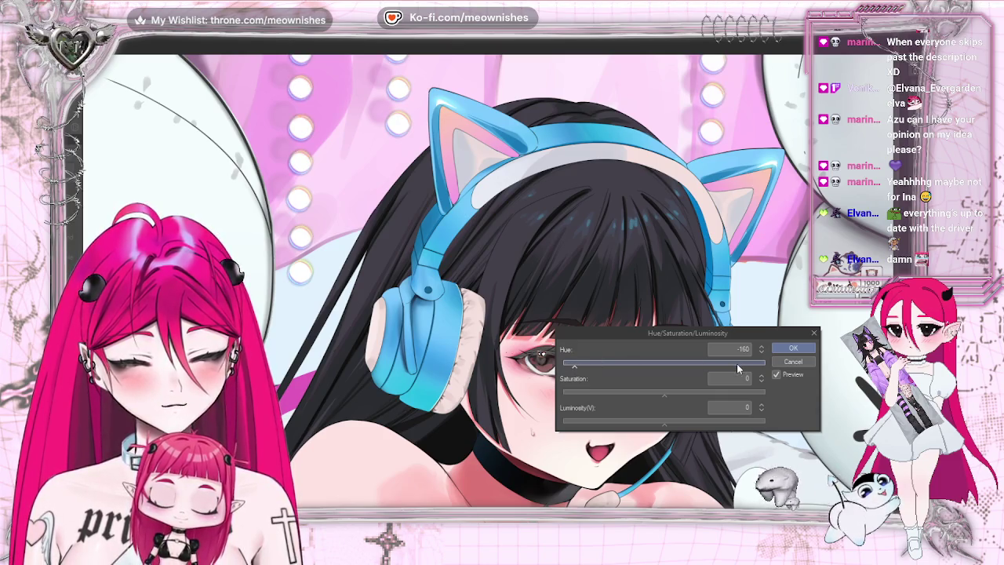
left_click_drag(744, 365, 745, 369)
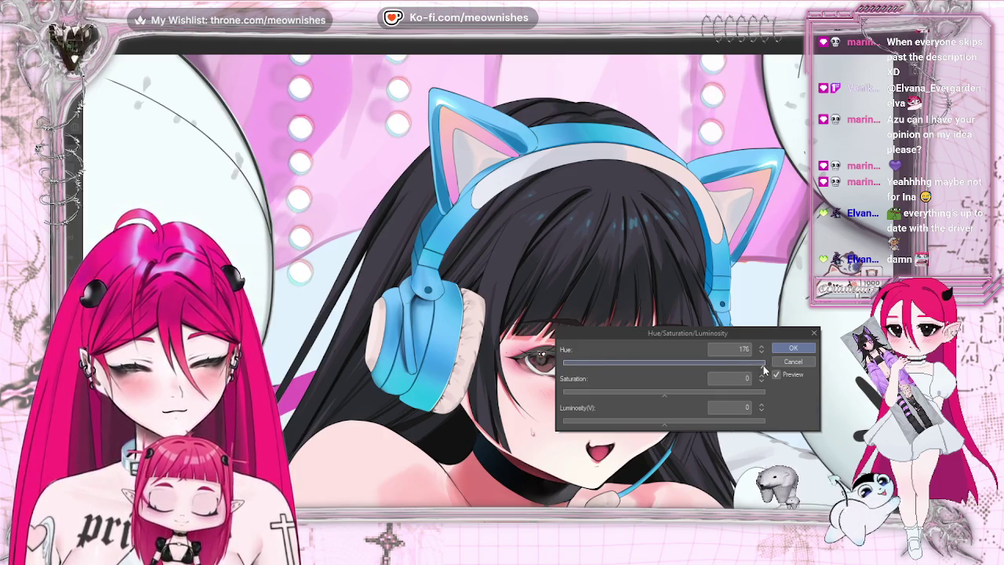
left_click_drag(747, 368, 724, 367)
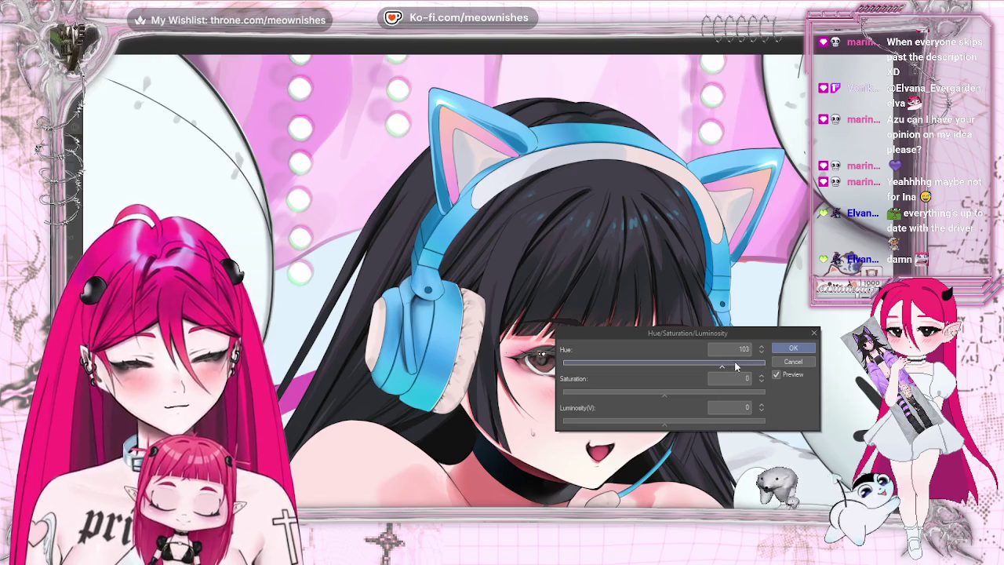
Settle the hue shift at -23 and apply the adjustment.
scroll(451, 283, "down", 2)
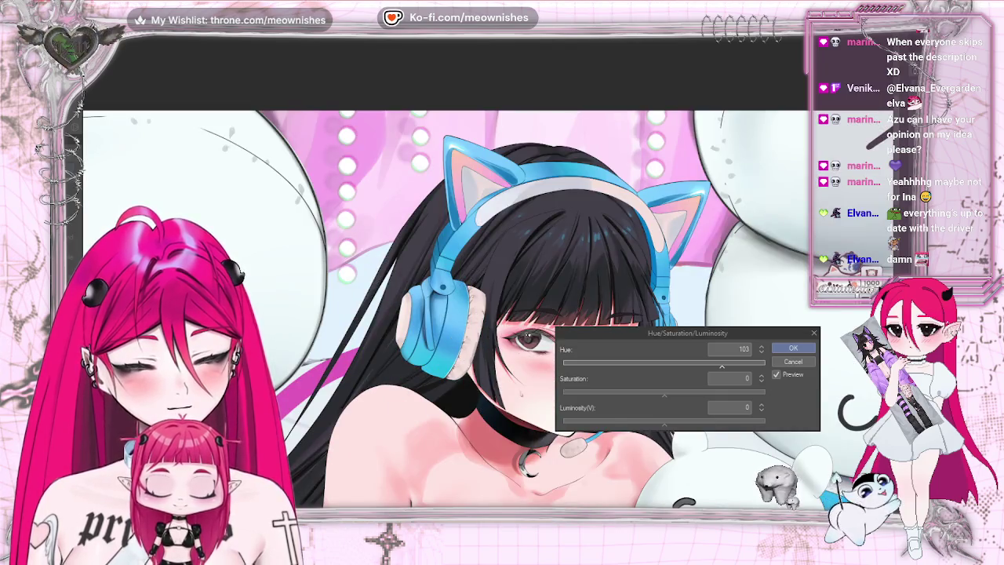
scroll(444, 310, "down", 3)
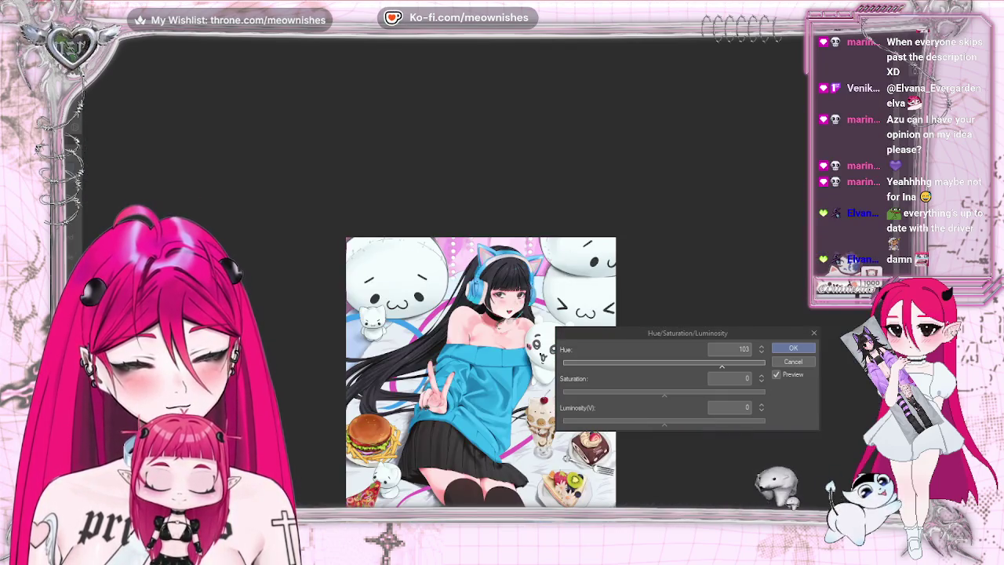
scroll(451, 314, "up", 5)
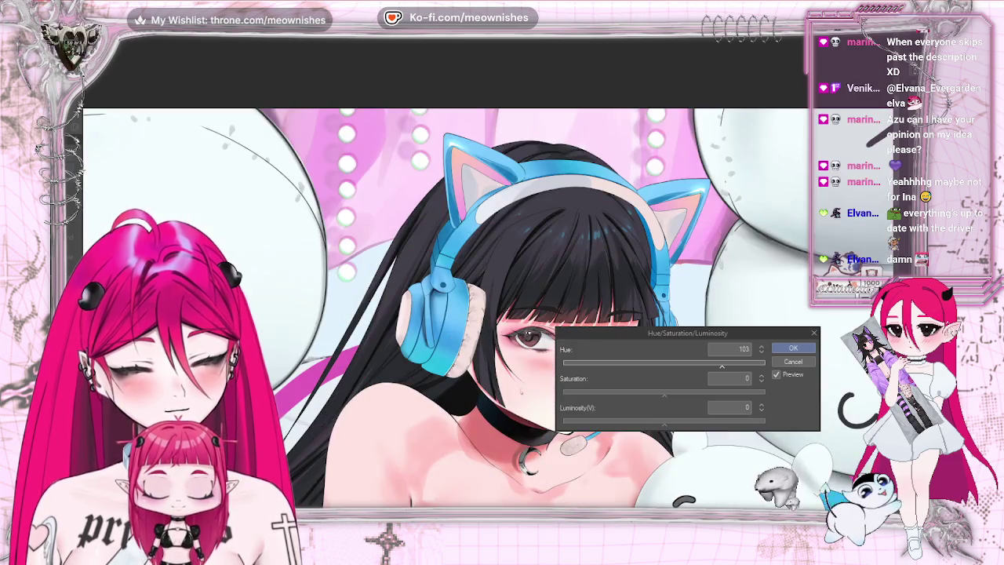
left_click(607, 363)
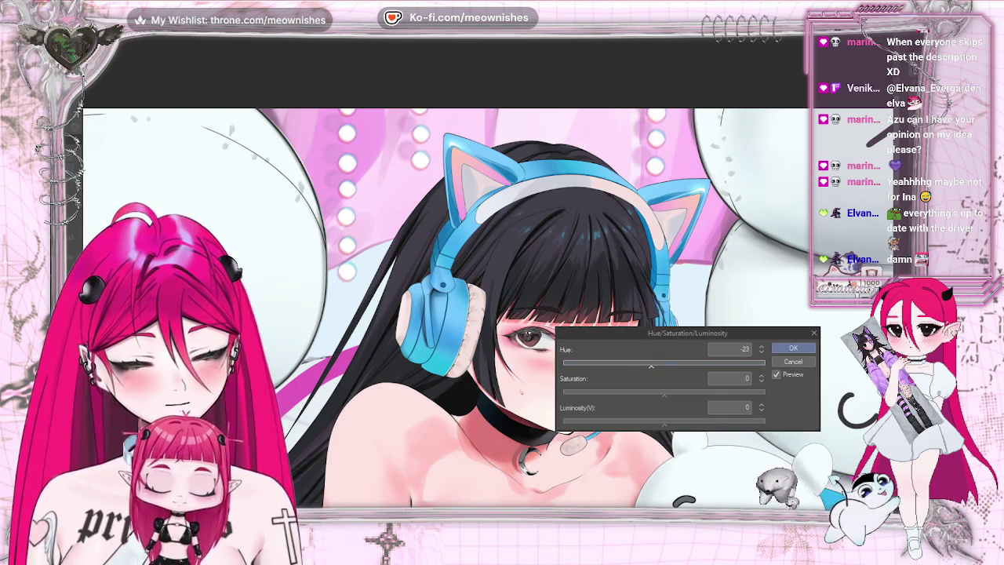
scroll(471, 353, "down", 3)
scroll(470, 353, "up", 1)
scroll(490, 259, "up", 2)
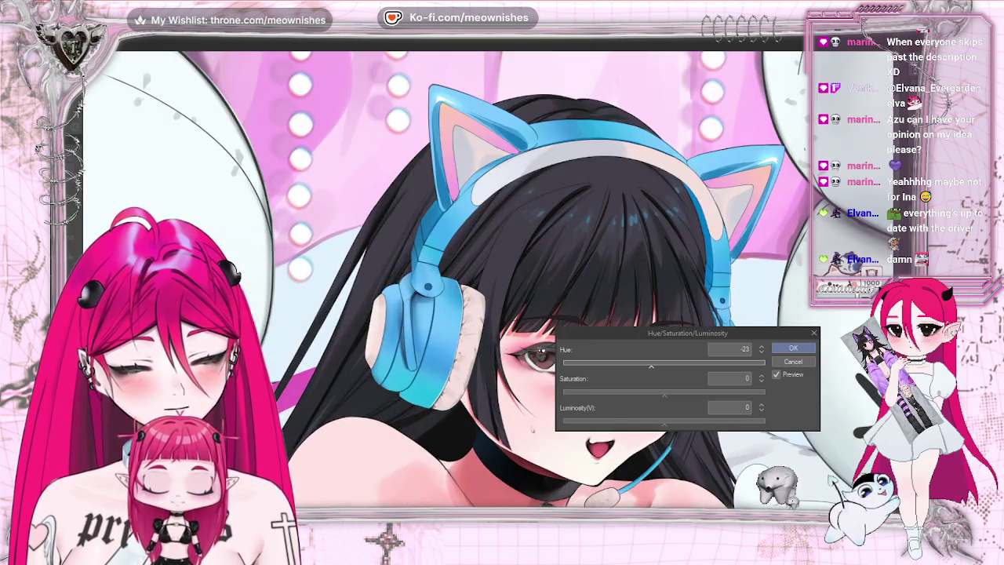
left_click(795, 350)
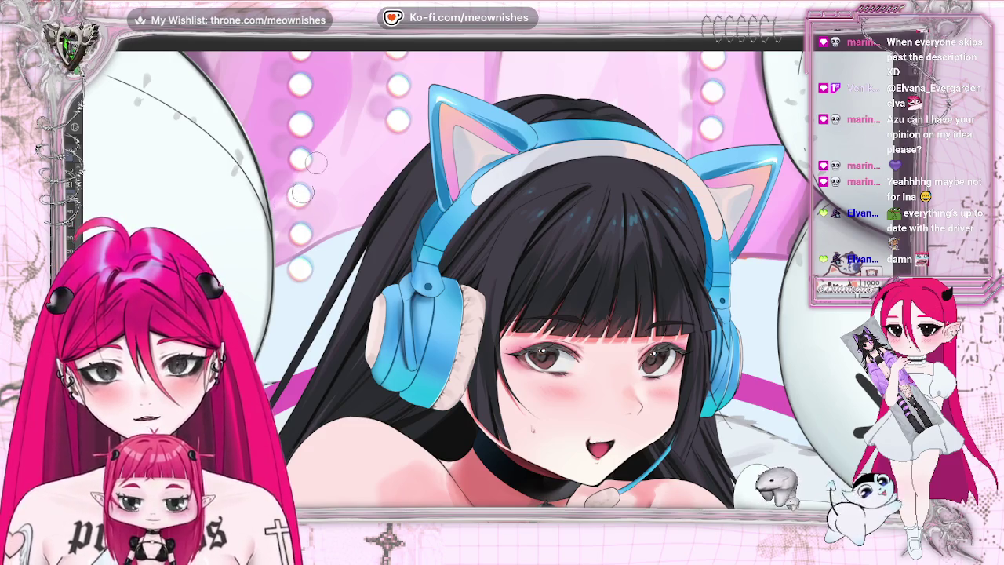
Paint a glowing white light dot in the pink background beside the cat-ear headphones.
scroll(443, 279, "left", 3)
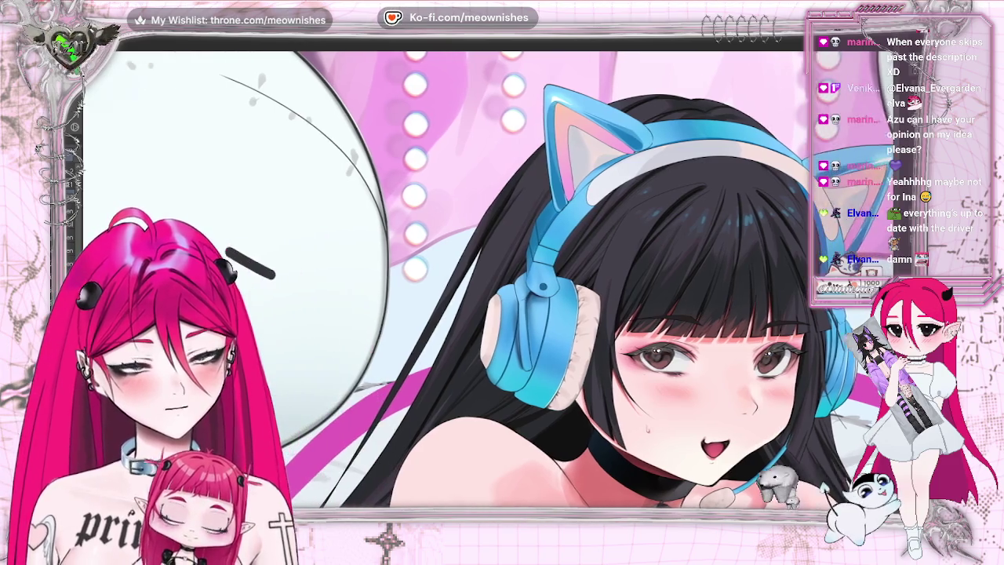
scroll(443, 278, "up", 3)
scroll(440, 271, "up", 2)
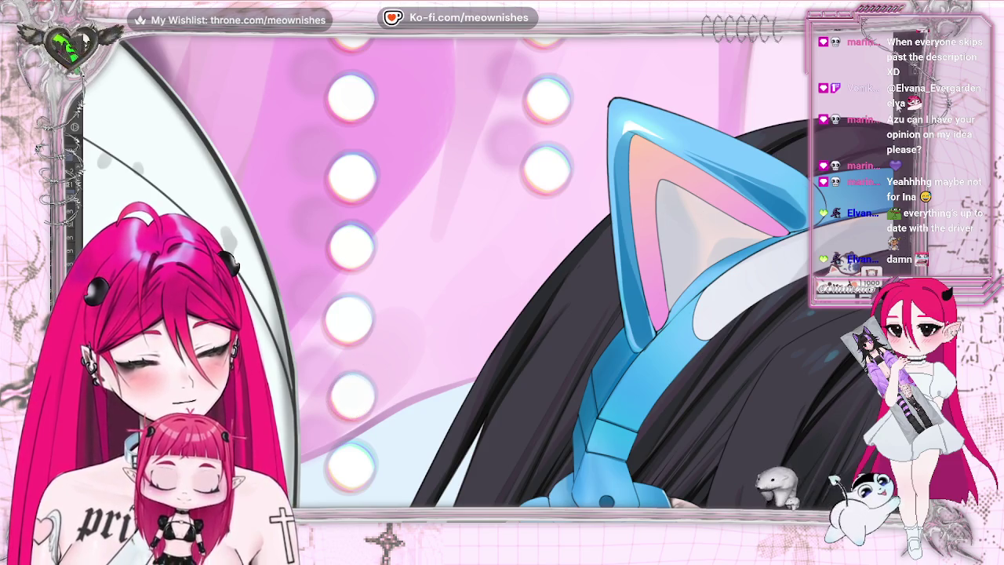
scroll(737, 207, "down", 3)
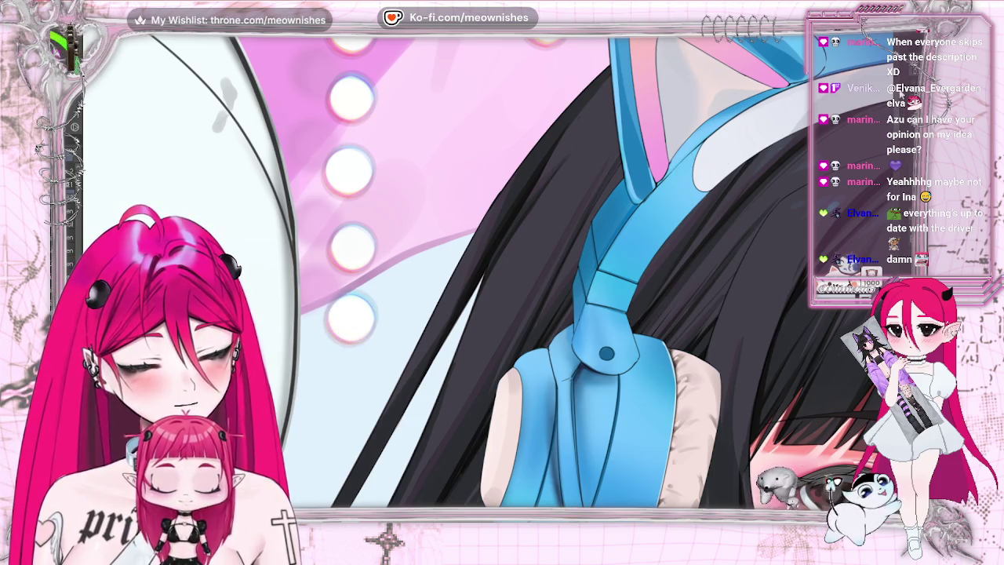
scroll(545, 143, "up", 3)
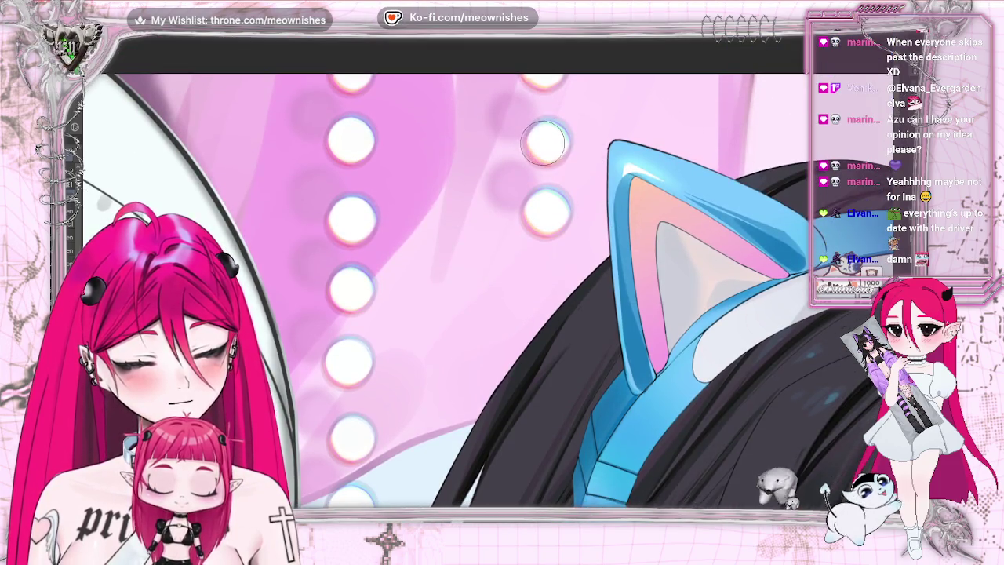
left_click(549, 144)
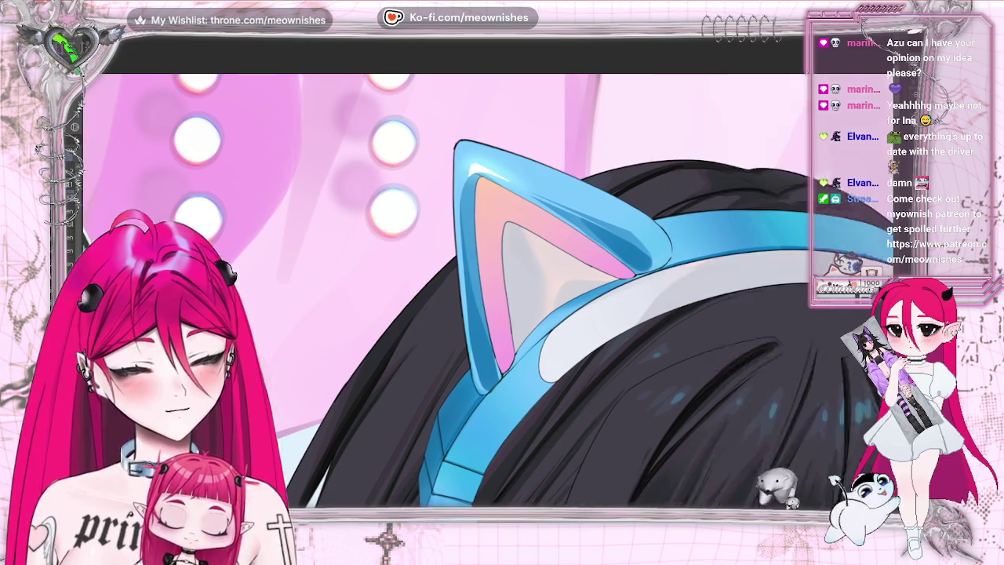
Rotate the canvas so the cat-ear headband sits upright.
mouse_move(568, 55)
left_mouse_down()
mouse_move(471, 282)
mouse_move(553, 85)
left_mouse_up()
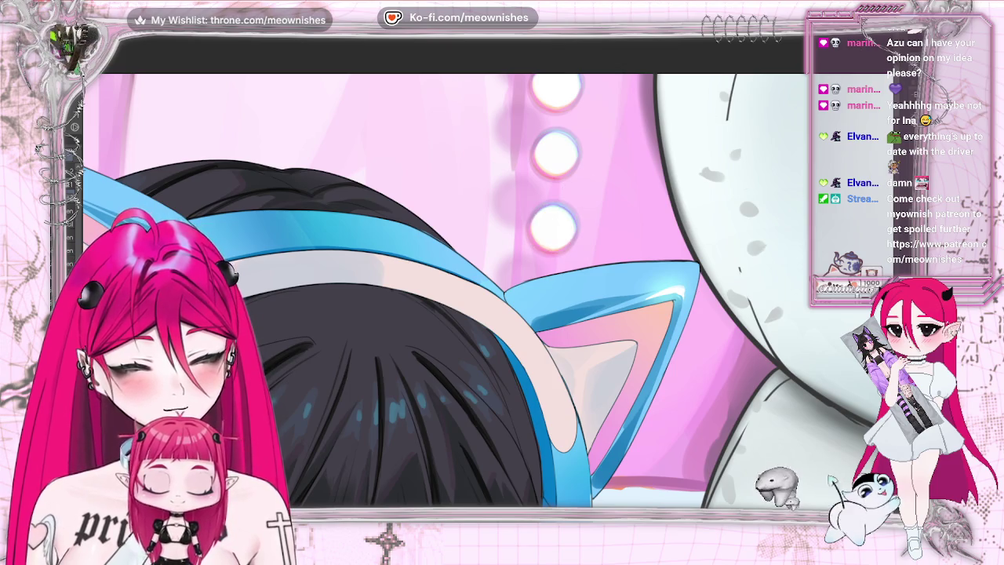
scroll(427, 290, "down", 2)
scroll(427, 290, "down", 2)
scroll(427, 365, "up", 3)
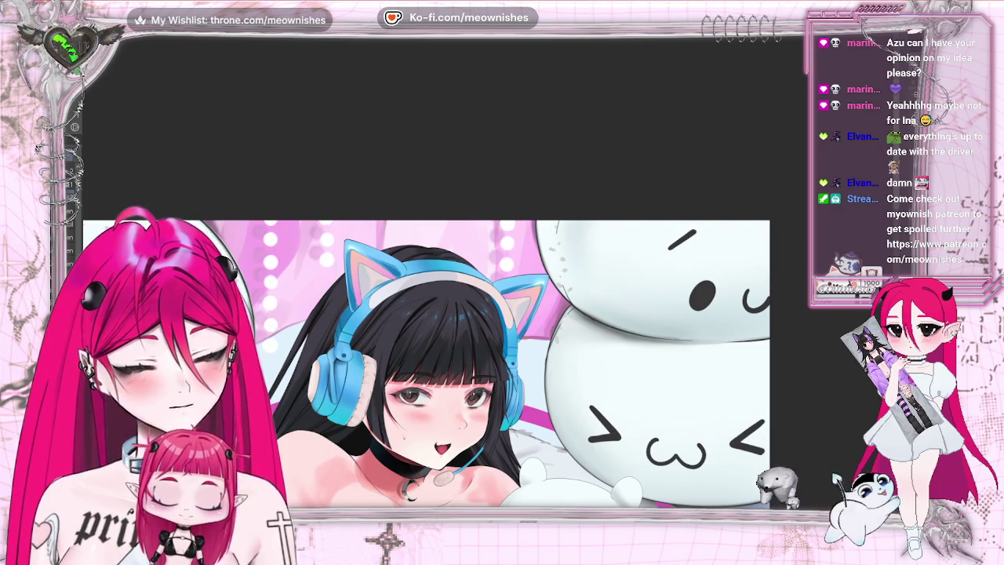
scroll(470, 365, "up", 1)
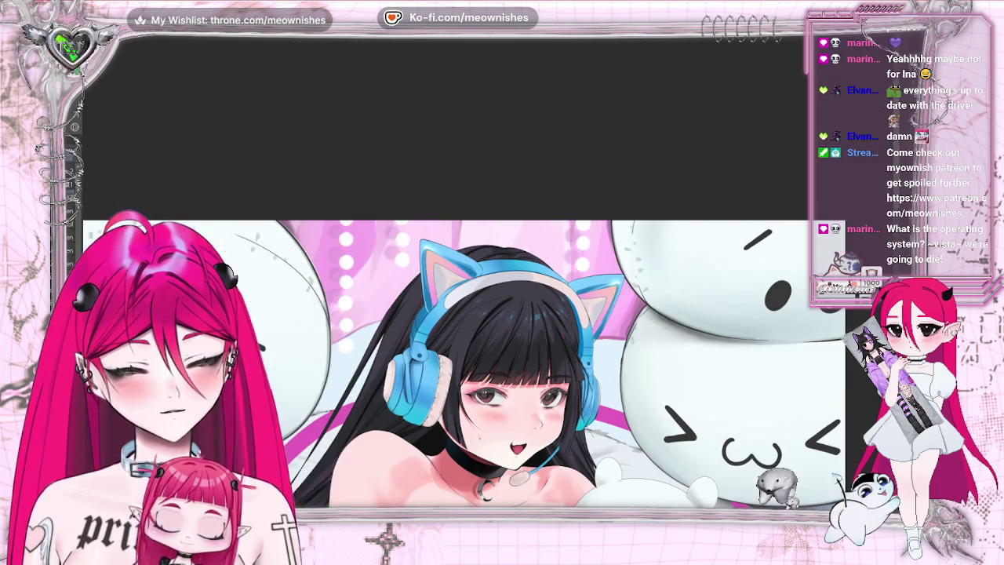
scroll(471, 364, "up", 1)
scroll(482, 270, "up", 1)
scroll(482, 270, "up", 2)
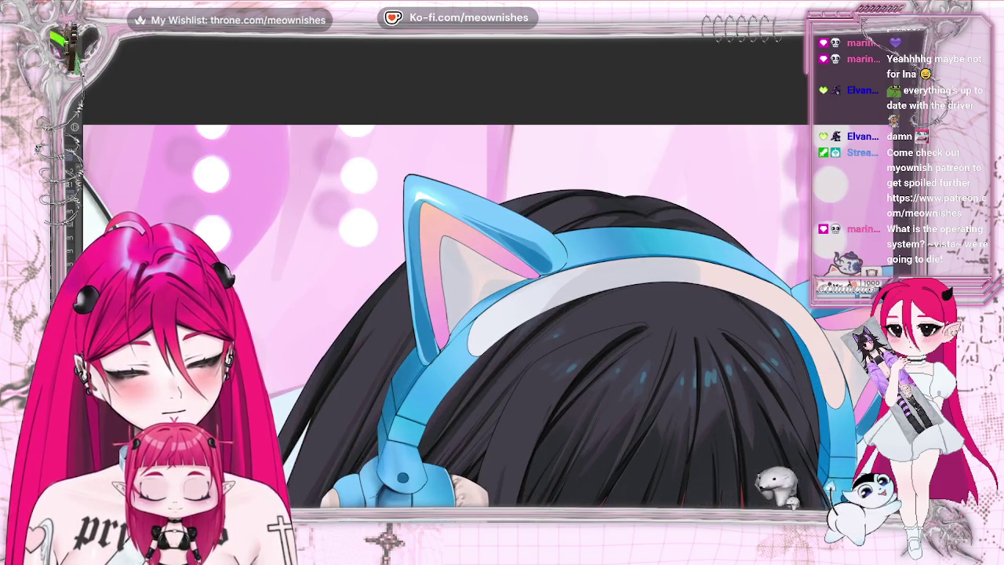
Open Chromatic aberration and raise the intensity to 83 at angle -153.
left_click(181, 30)
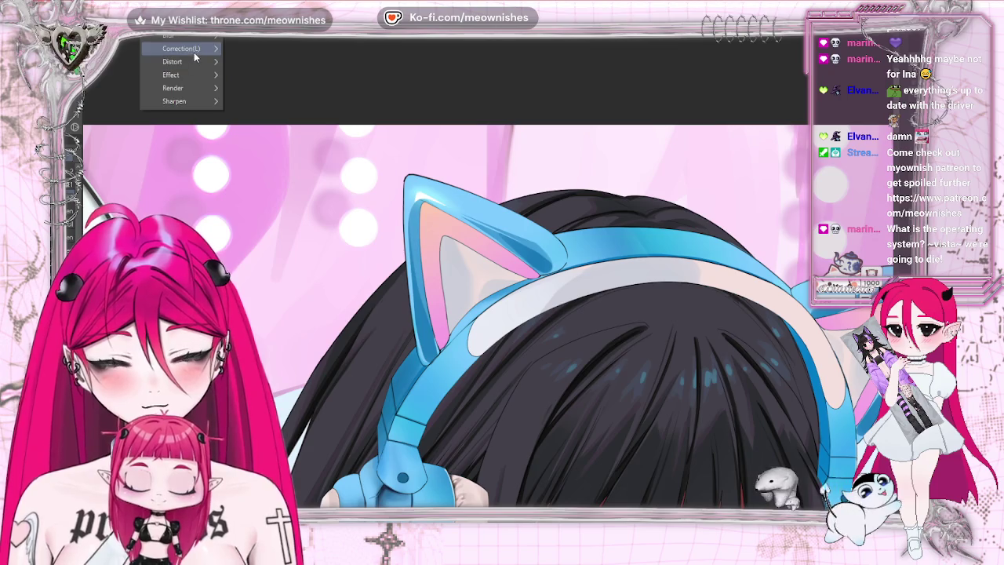
left_click(282, 87)
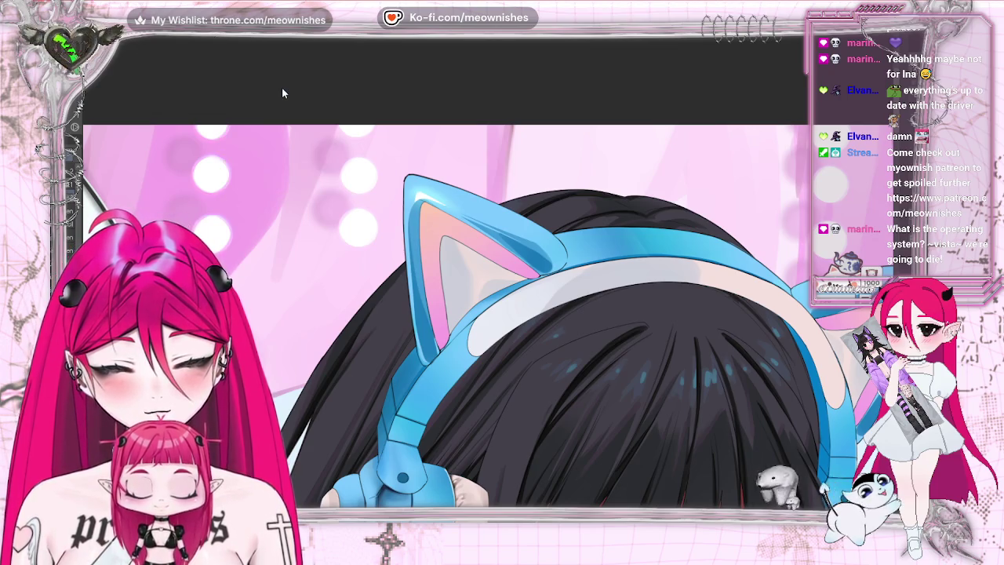
left_click(686, 199)
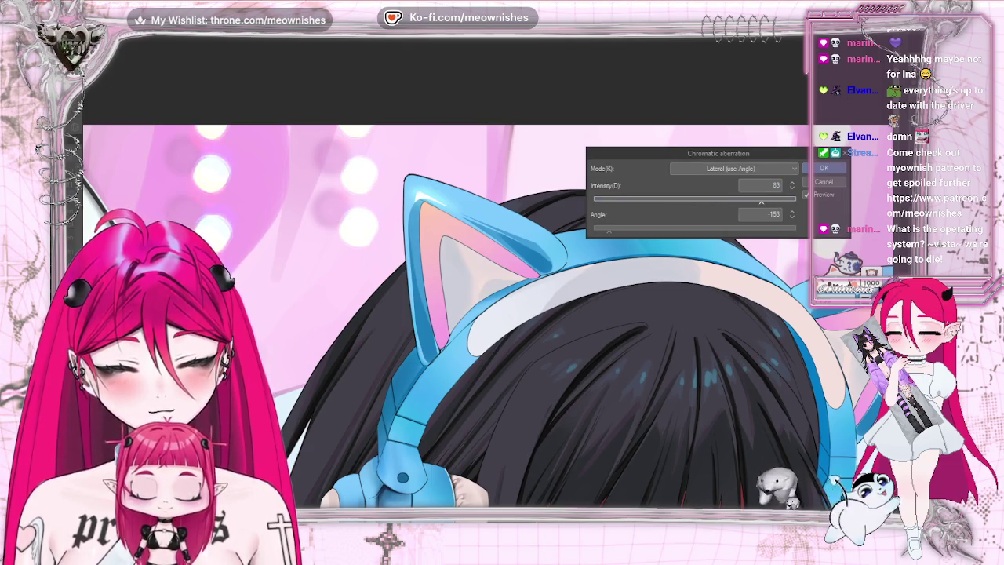
key("ctrl+0")
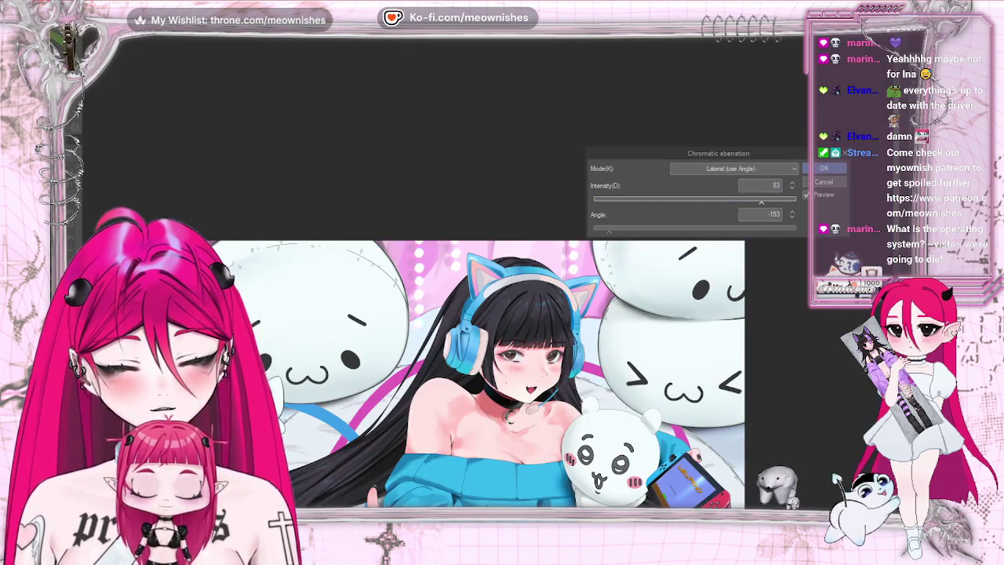
scroll(498, 294, "up", 3)
scroll(498, 294, "up", 3)
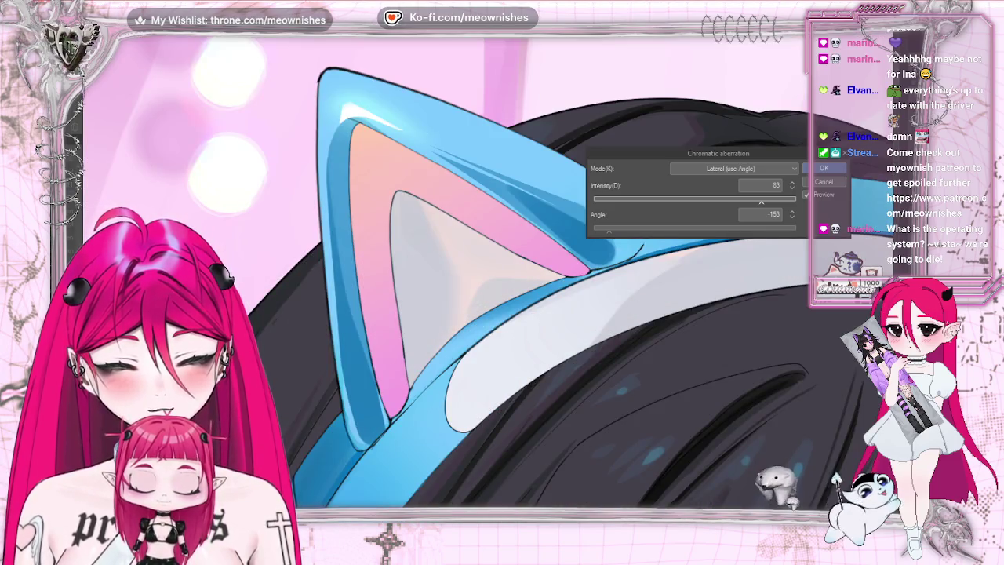
Review the aberration preview across the whole illustration, then apply it.
key("ctrl+0")
scroll(502, 338, "up", 2)
scroll(502, 313, "up", 2)
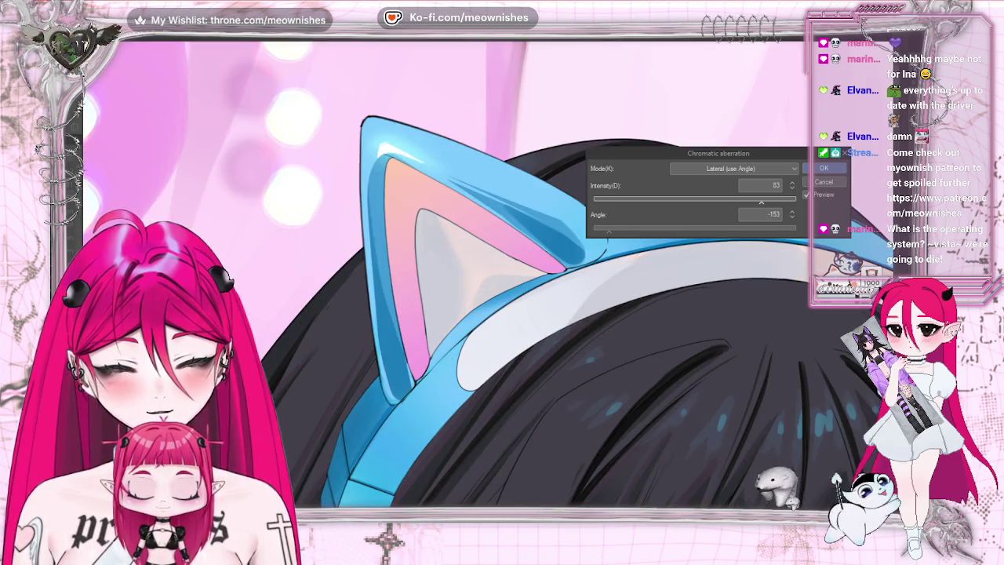
scroll(502, 314, "down", 1)
scroll(502, 313, "up", 1)
scroll(502, 314, "down", 1)
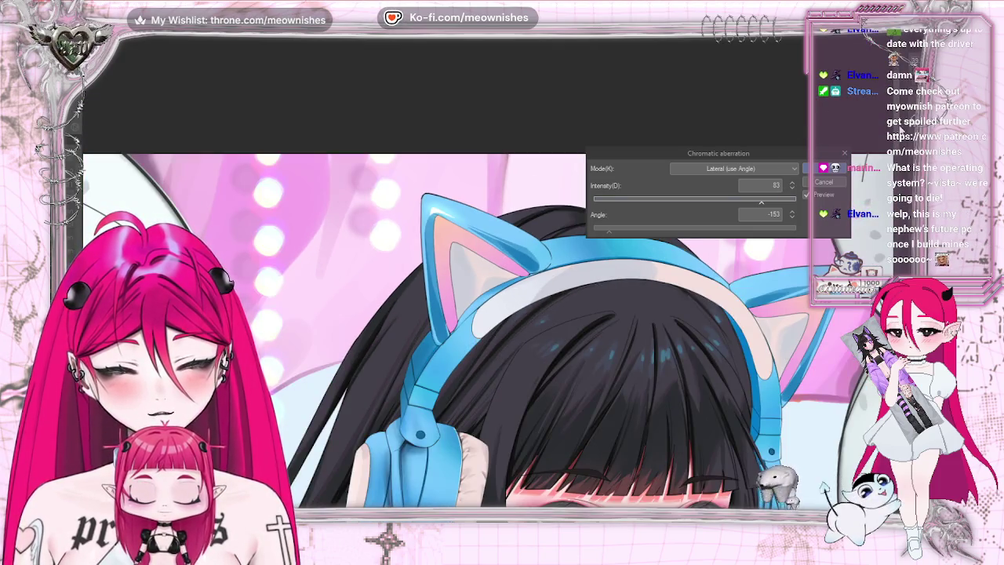
scroll(479, 329, "down", 3)
scroll(478, 329, "down", 2)
scroll(478, 329, "down", 1)
scroll(478, 330, "up", 2)
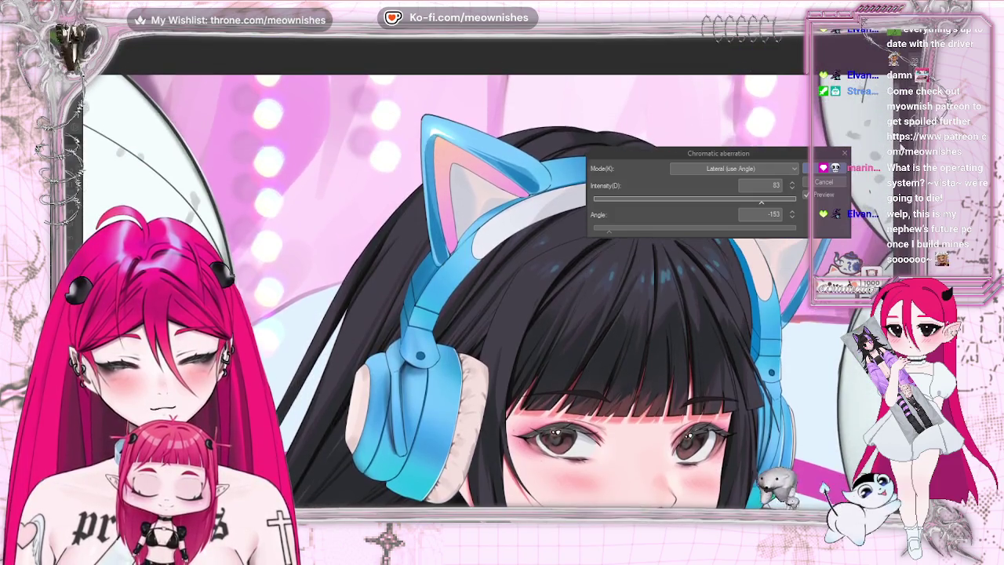
scroll(479, 329, "down", 1)
scroll(478, 329, "up", 1)
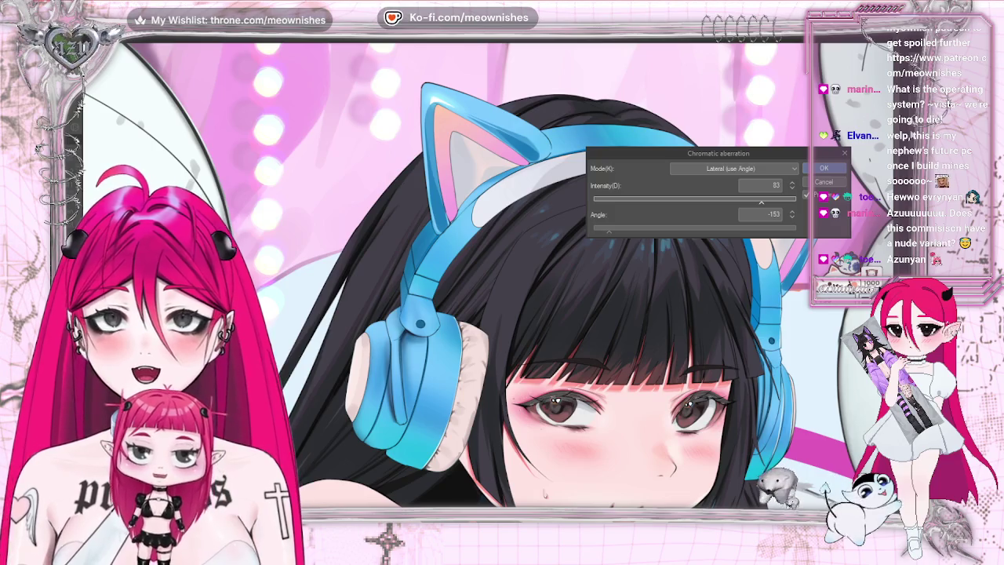
left_click(825, 168)
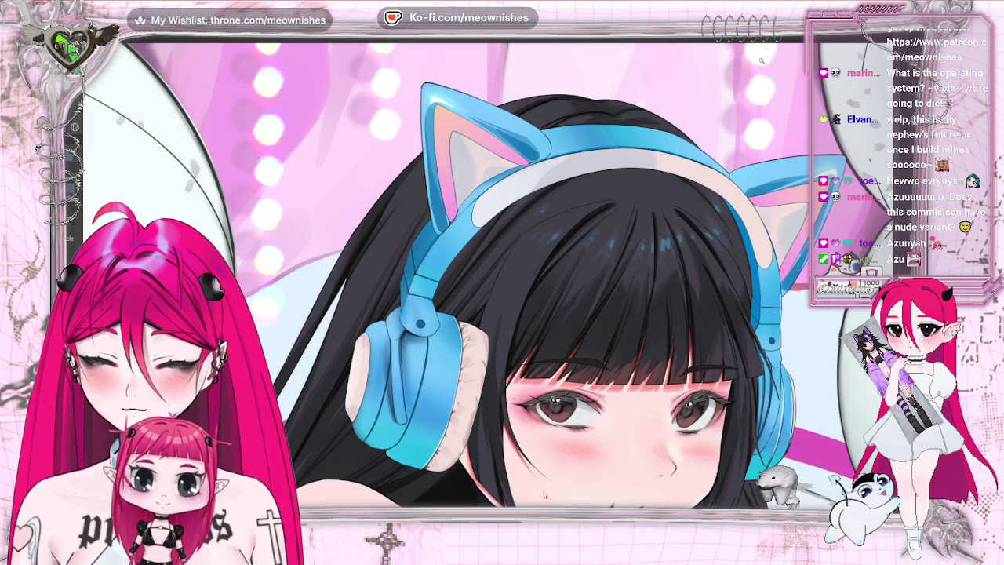
Select all, clear the selection, then select the pink background with its light circles.
key("ctrl+a")
key("ctrl+d")
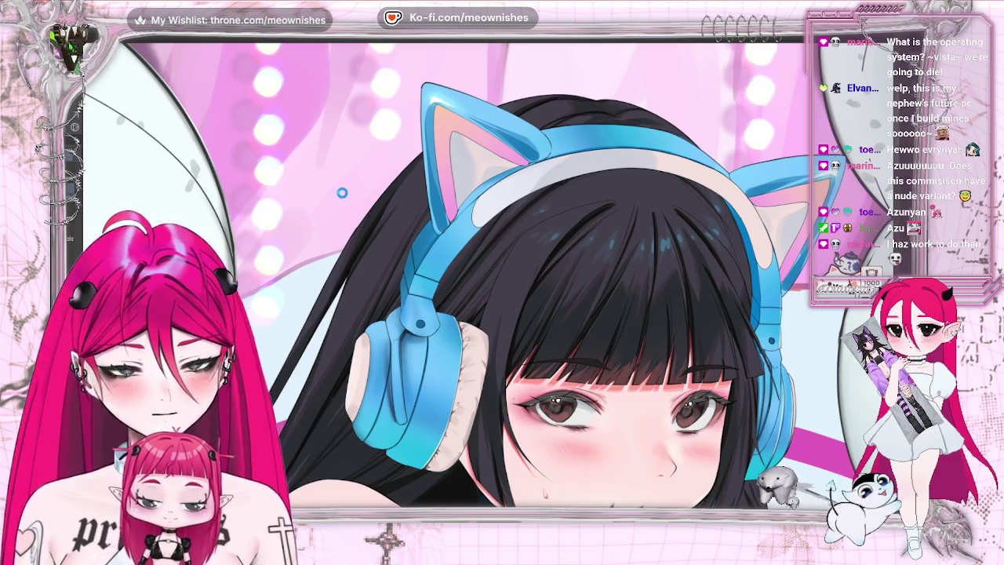
left_click(342, 193)
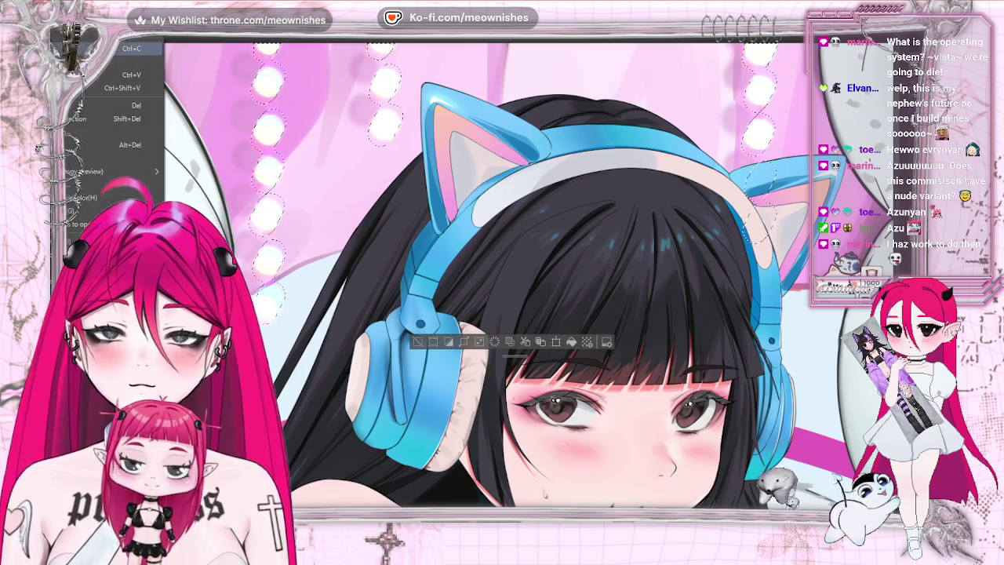
left_click(418, 343)
left_click(156, 25)
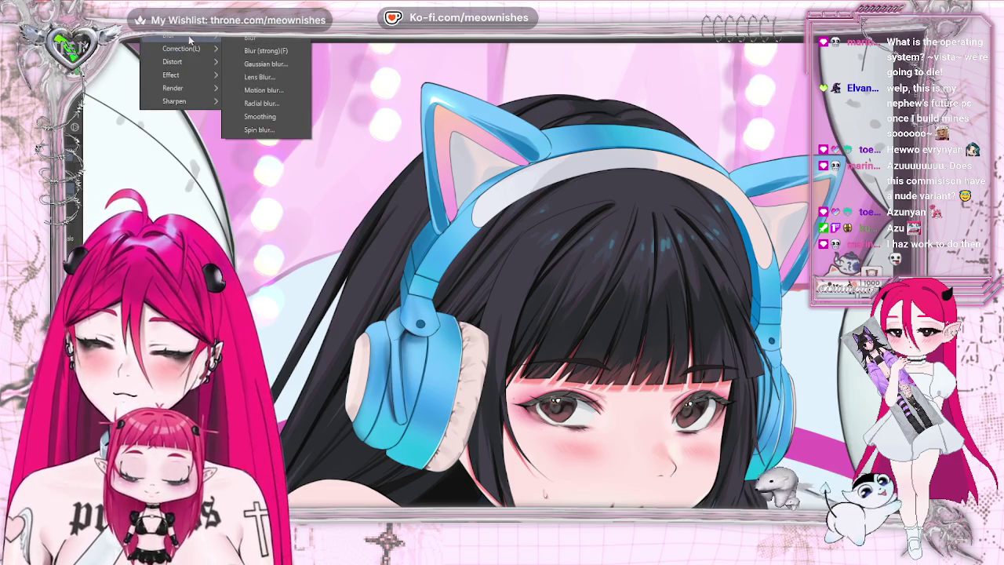
mouse_move(179, 74)
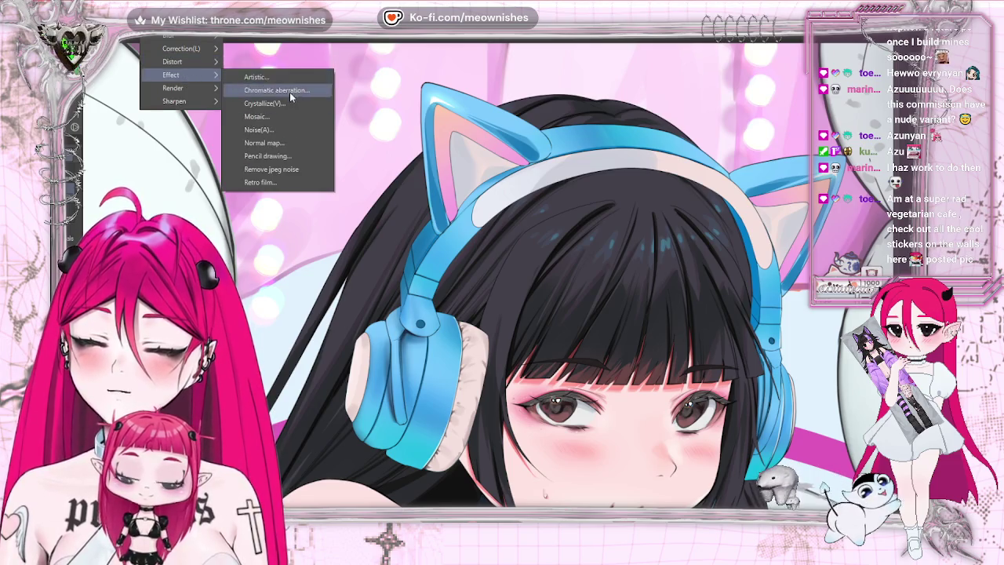
left_click(290, 91)
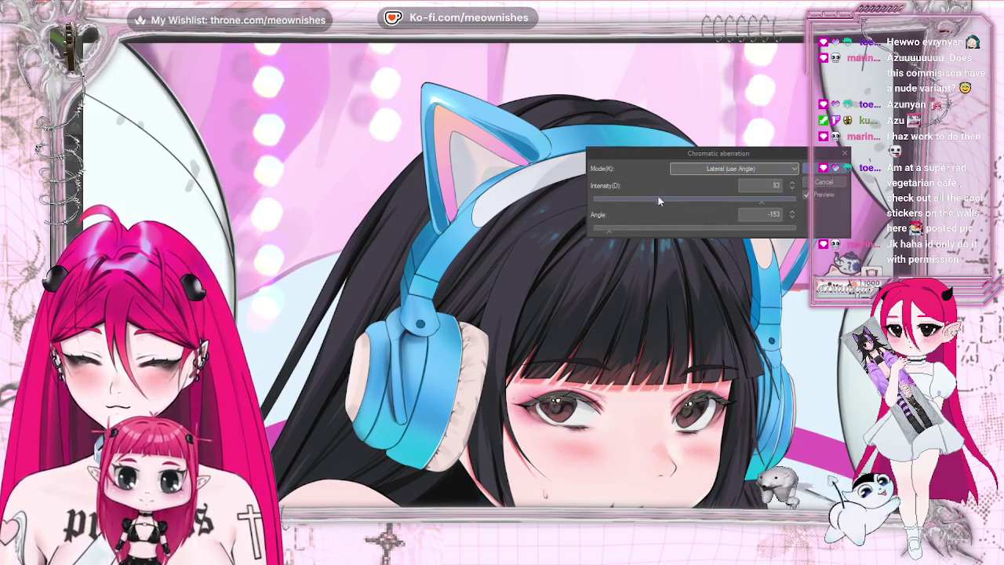
left_click_drag(625, 199, 641, 200)
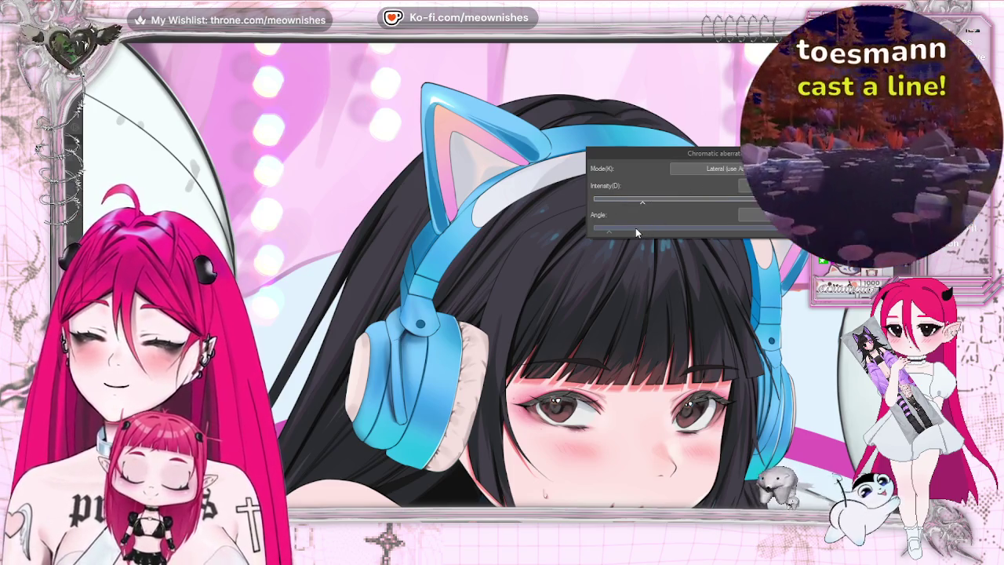
left_click_drag(635, 228, 645, 229)
left_click(706, 168)
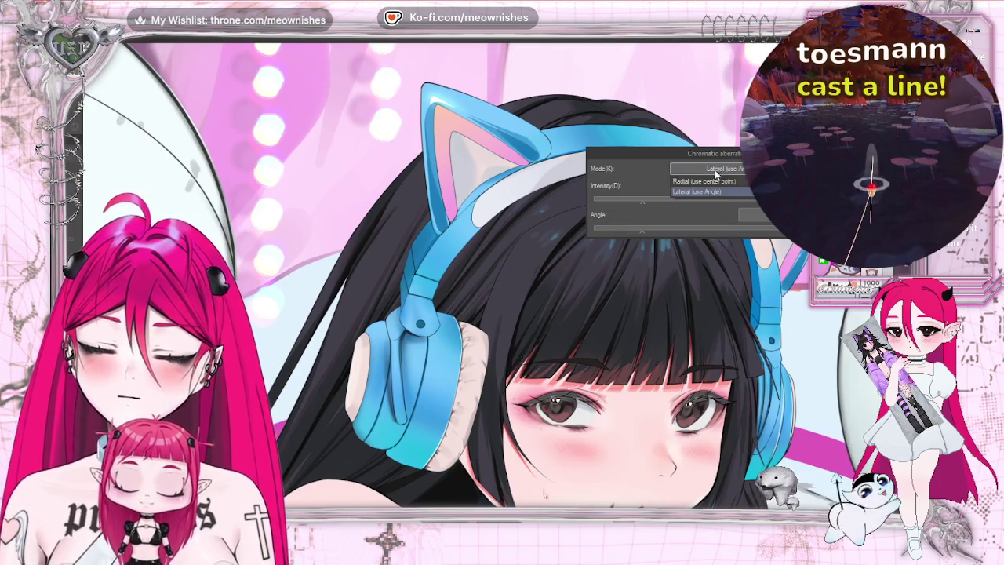
left_click(700, 185)
left_click(699, 200)
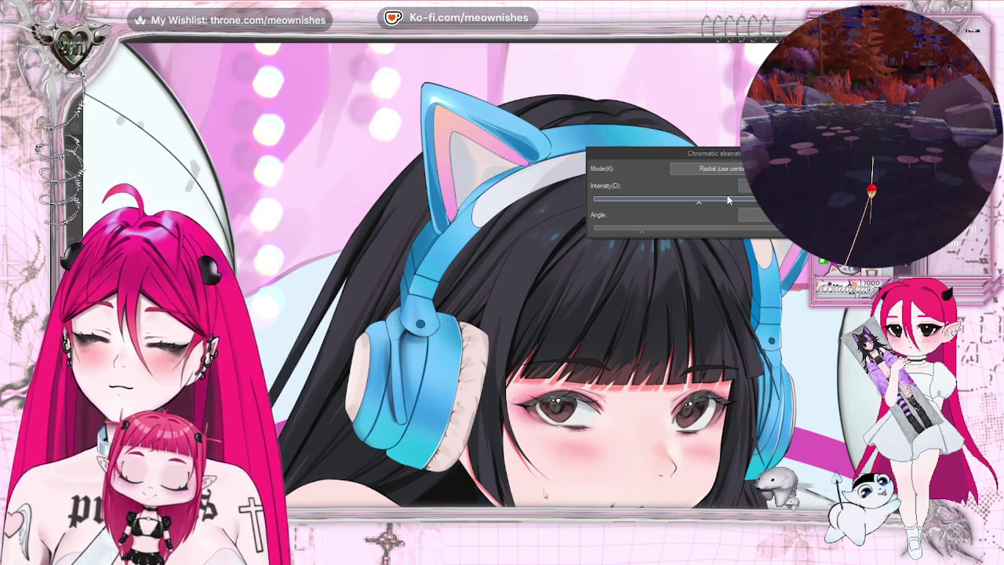
scroll(482, 436, "down", 3)
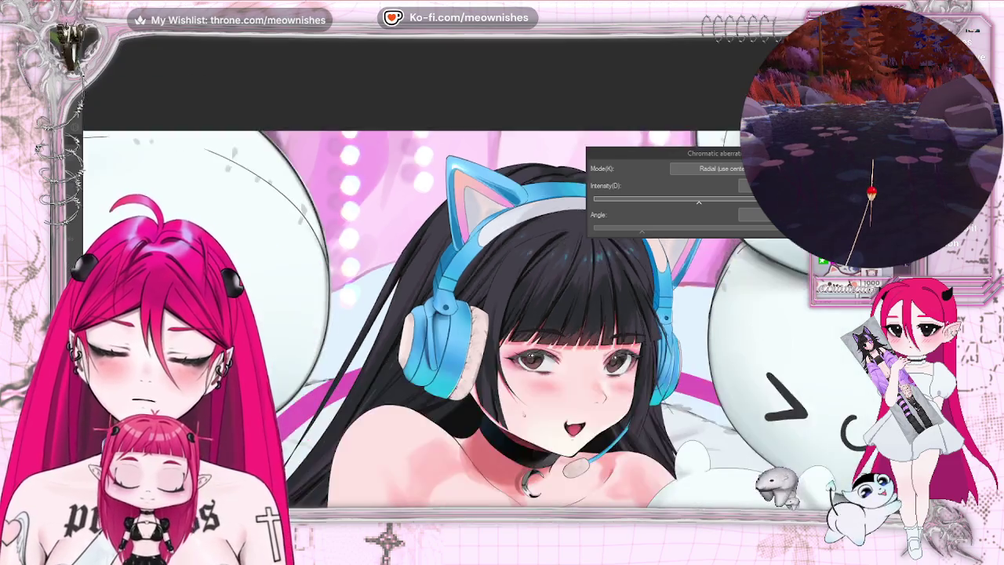
scroll(482, 435, "down", 3)
scroll(482, 435, "down", 2)
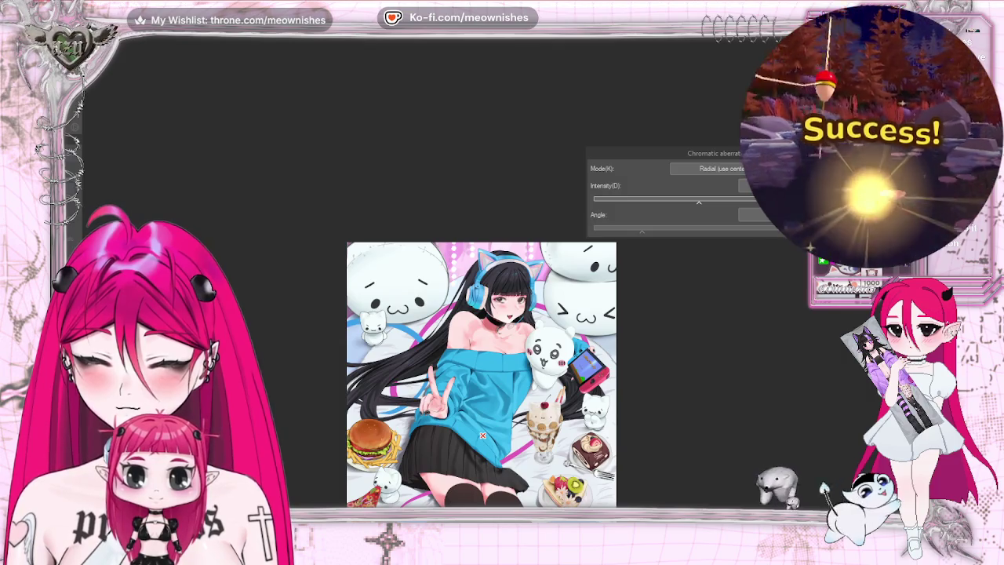
Scroll around the canvas to inspect the illustration.
scroll(482, 435, "up", 2)
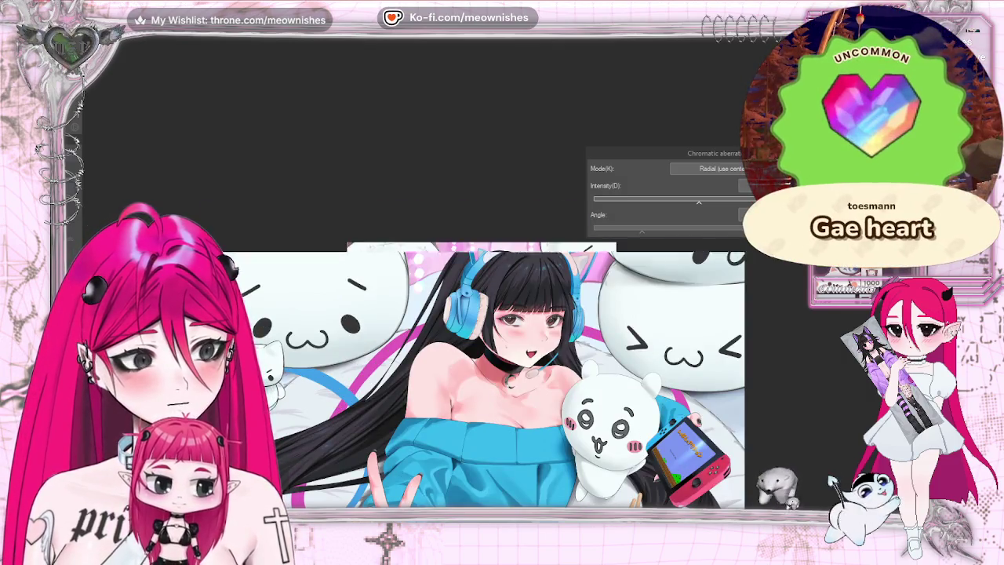
scroll(482, 436, "down", 4)
scroll(482, 435, "up", 5)
scroll(482, 436, "up", 1)
scroll(494, 276, "up", 1)
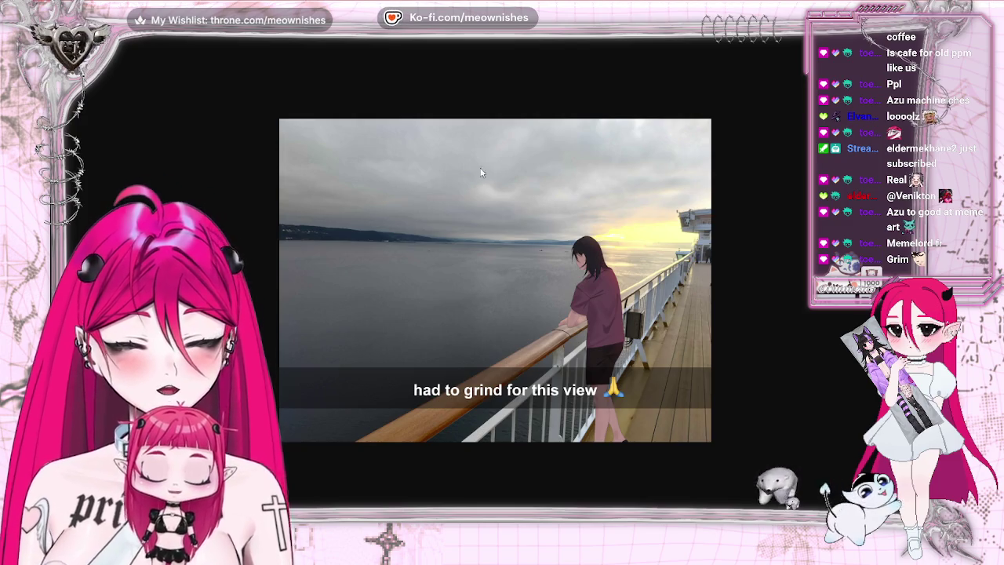
Advance to the coffee photo, then switch back to Clip Studio Paint.
key("Right")
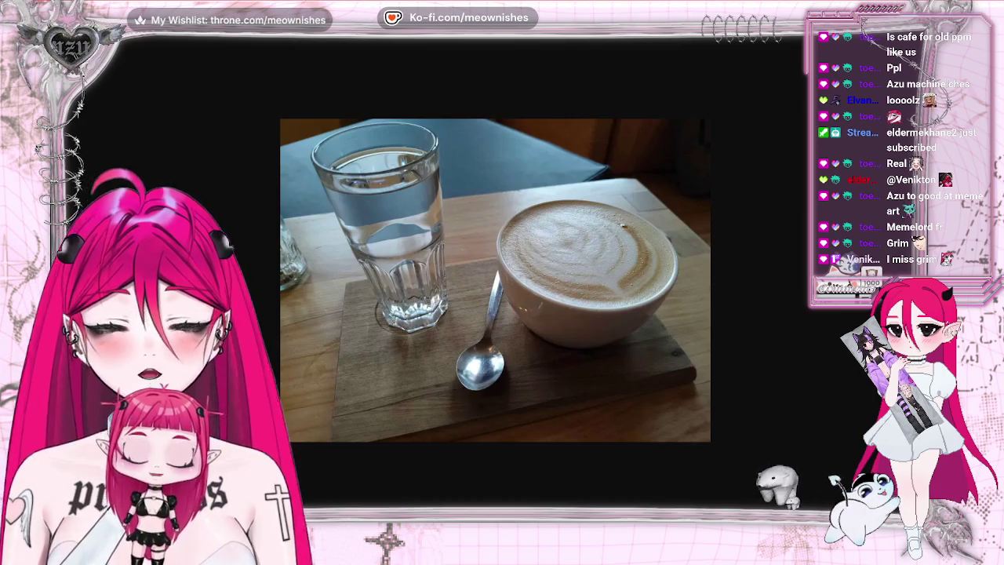
key("alt+Tab")
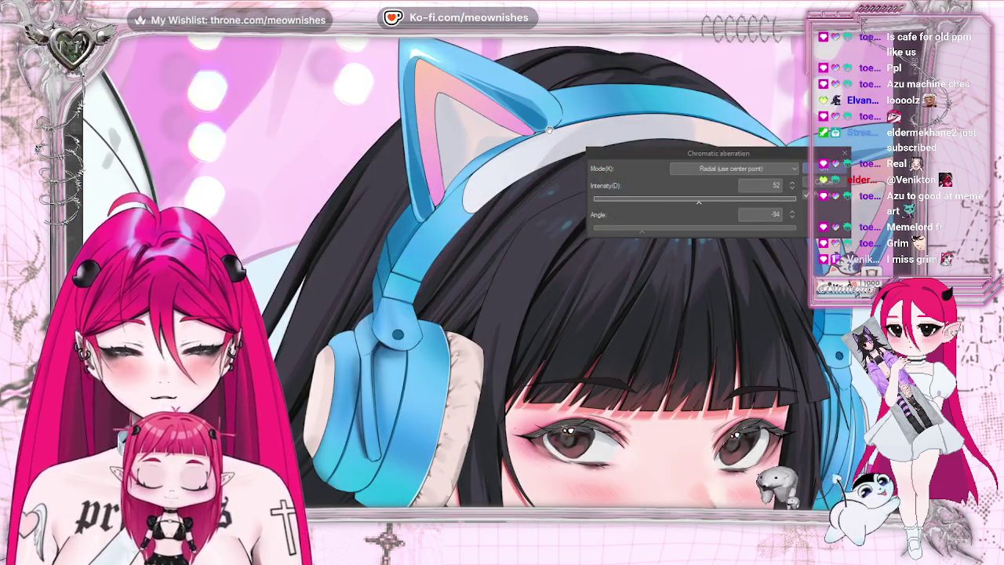
Check the radial aberration (intensity 52, angle -94) zoomed out and in, then apply it.
key("ctrl+0")
scroll(482, 436, "down", 2)
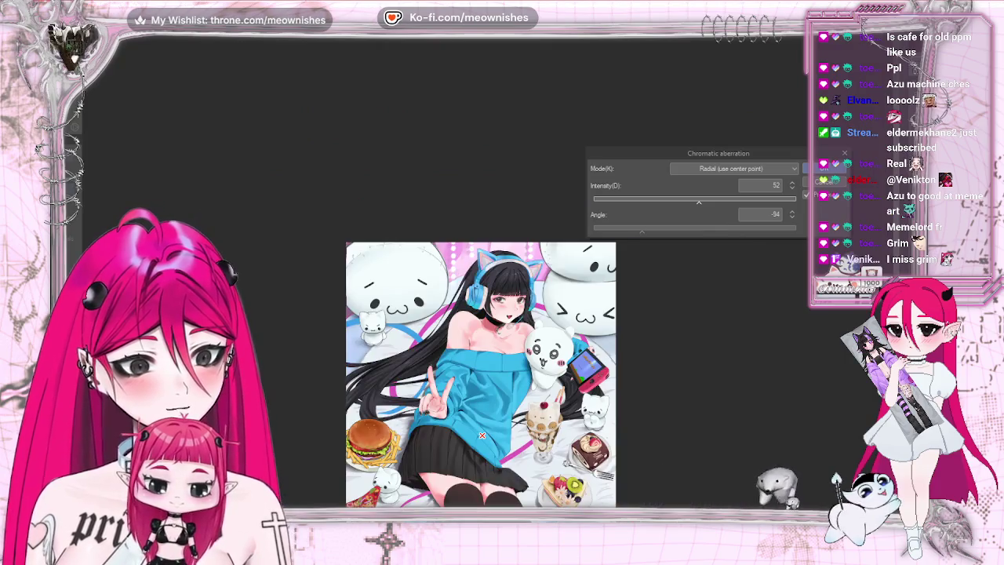
key("ctrl+alt+0")
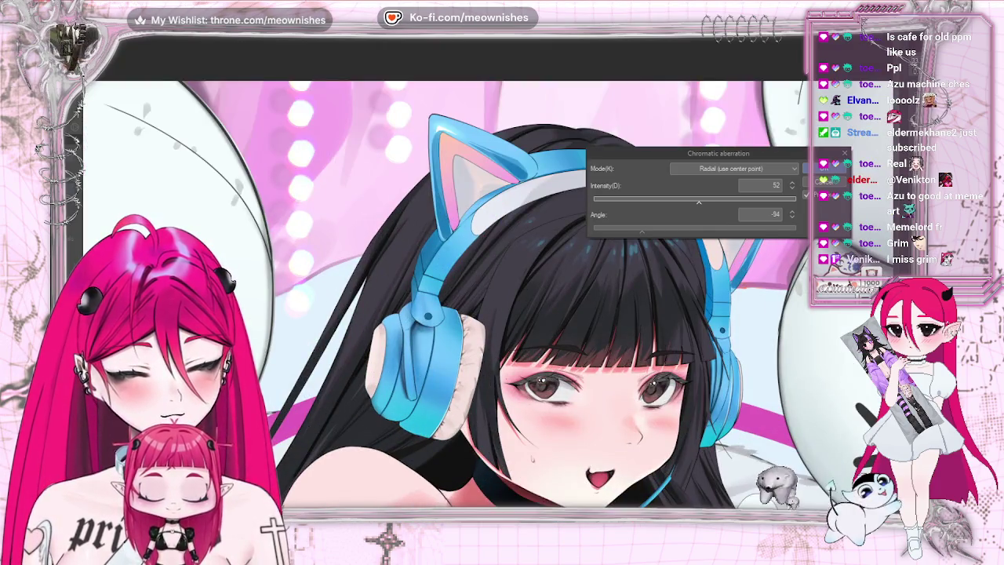
left_click(844, 156)
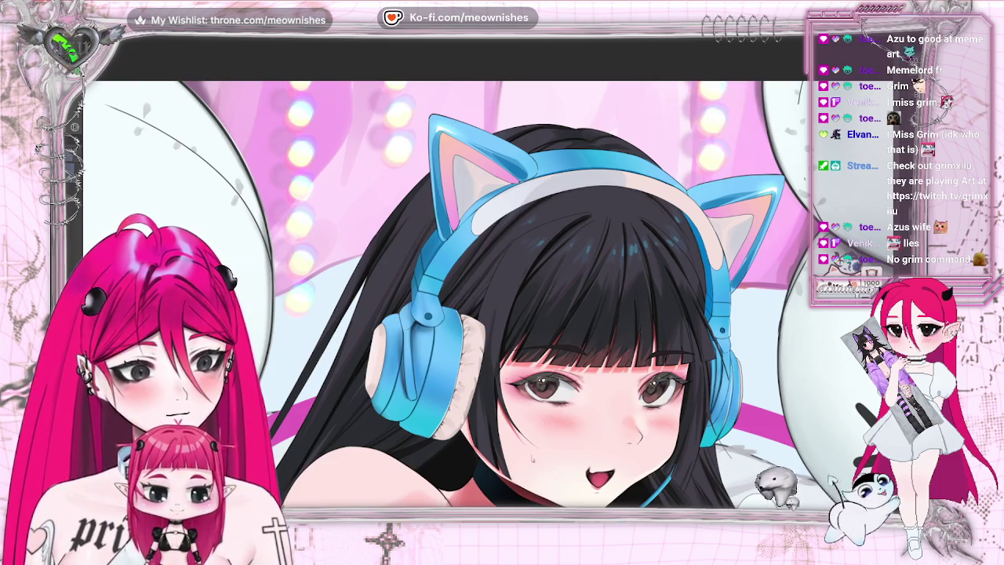
scroll(486, 314, "down", 4)
scroll(486, 313, "up", 4)
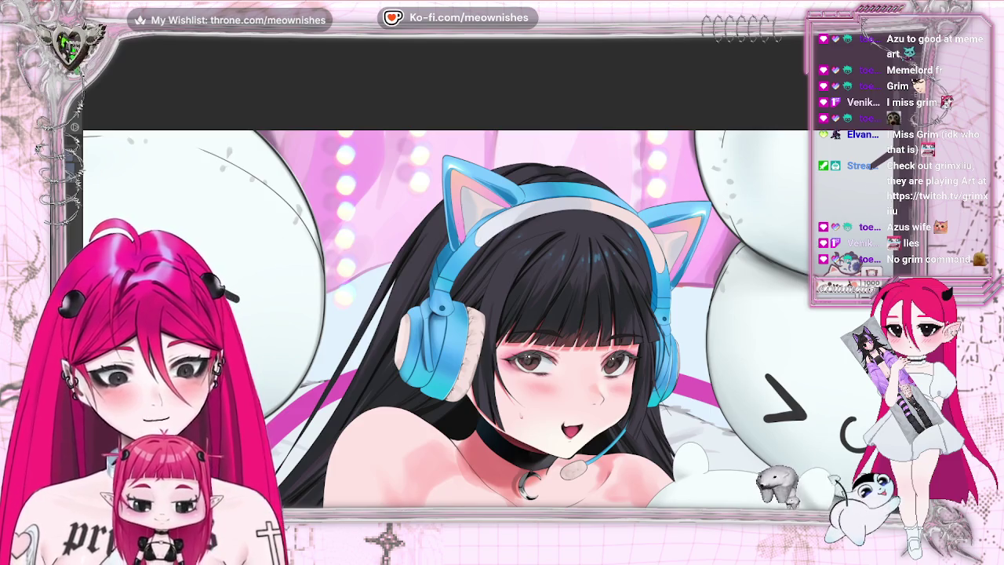
Preview a Hue/Saturation/Luminosity adjustment with hue at -33 and saturation and luminosity at 0.
key("alt+e")
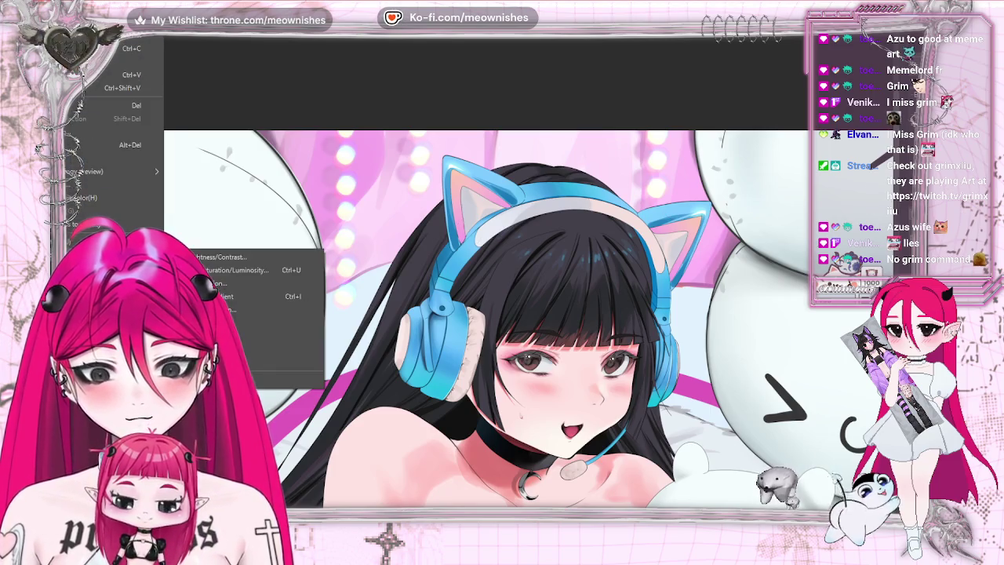
left_click(231, 270)
left_click_drag(678, 364, 718, 363)
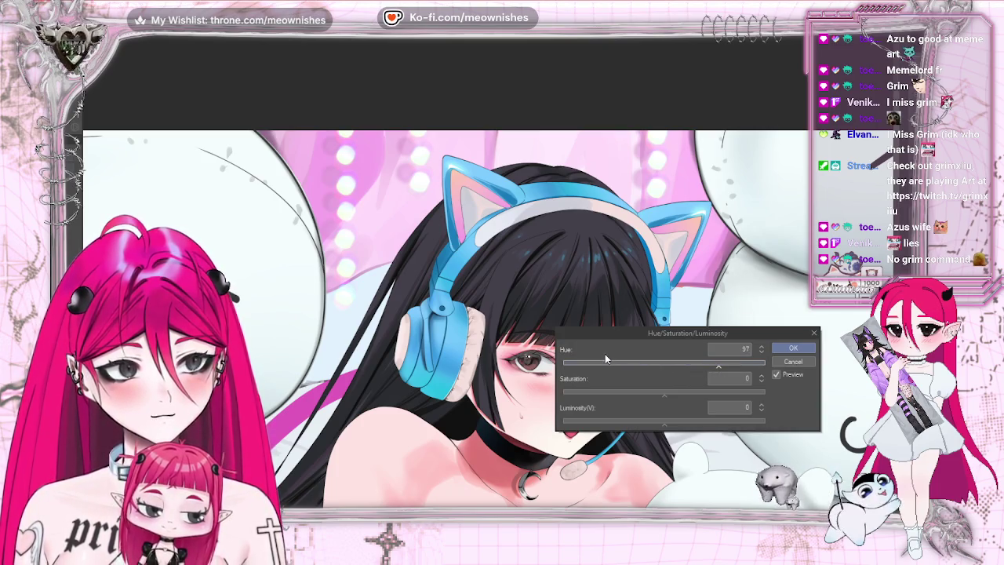
mouse_move(604, 358)
left_mouse_down()
mouse_move(576, 367)
mouse_move(628, 371)
left_mouse_up()
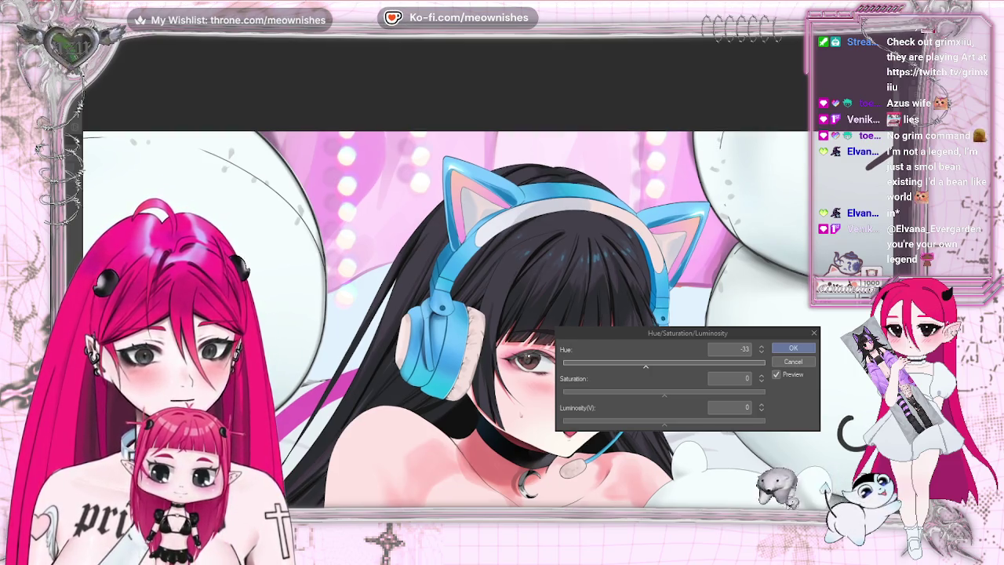
key("ctrl+minus")
key("ctrl+minus")
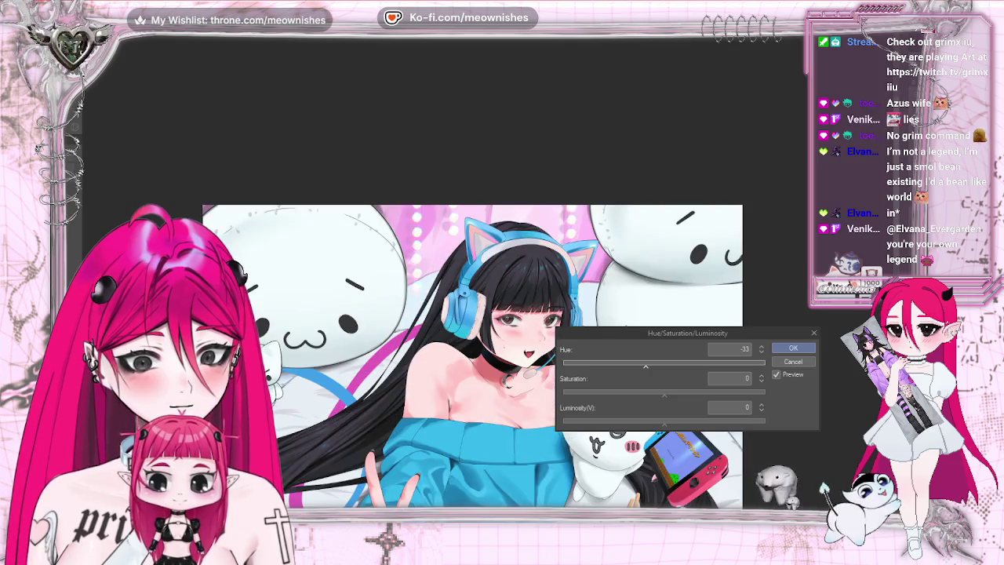
Commit the -33 hue adjustment and review the recoloured illustration at full view and close-up.
key("ctrl+plus")
key("ctrl+plus")
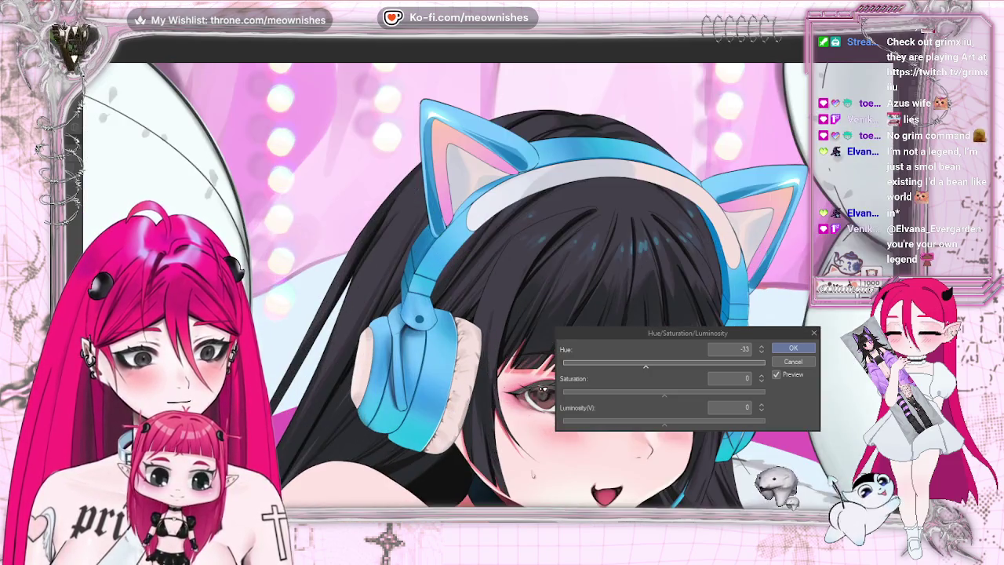
left_click(794, 349)
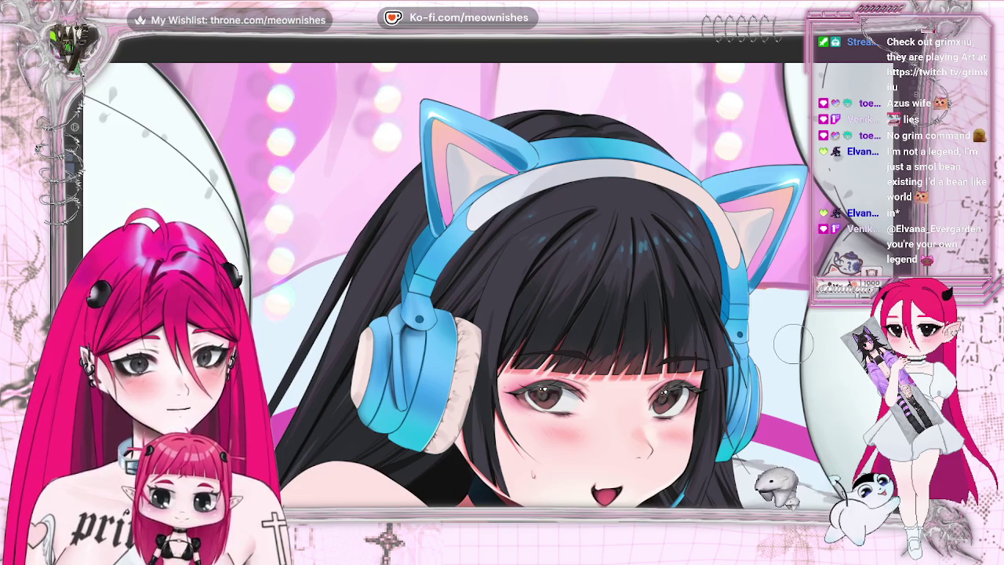
key("ctrl+minus")
key("ctrl+minus")
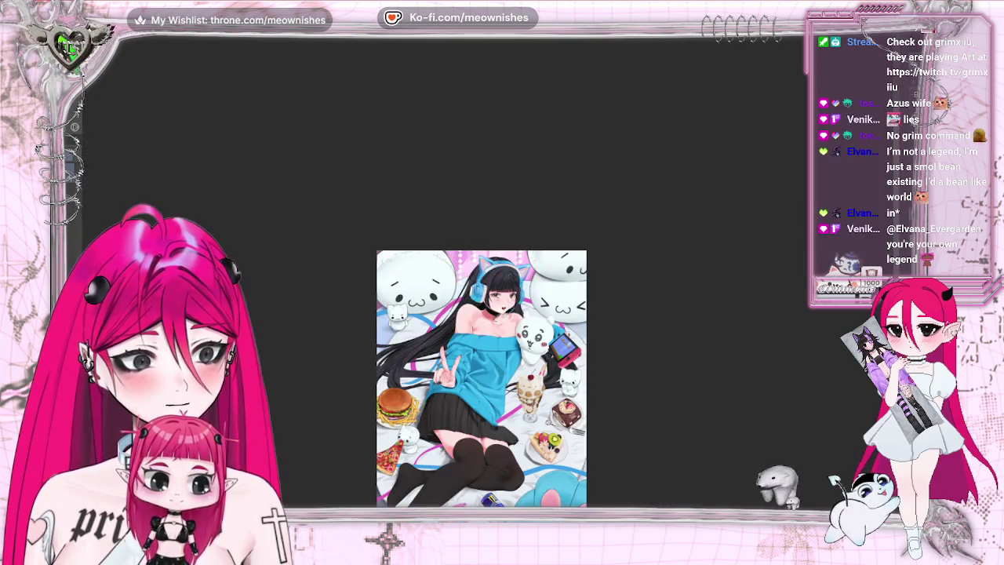
key("ctrl+plus")
key("ctrl+plus")
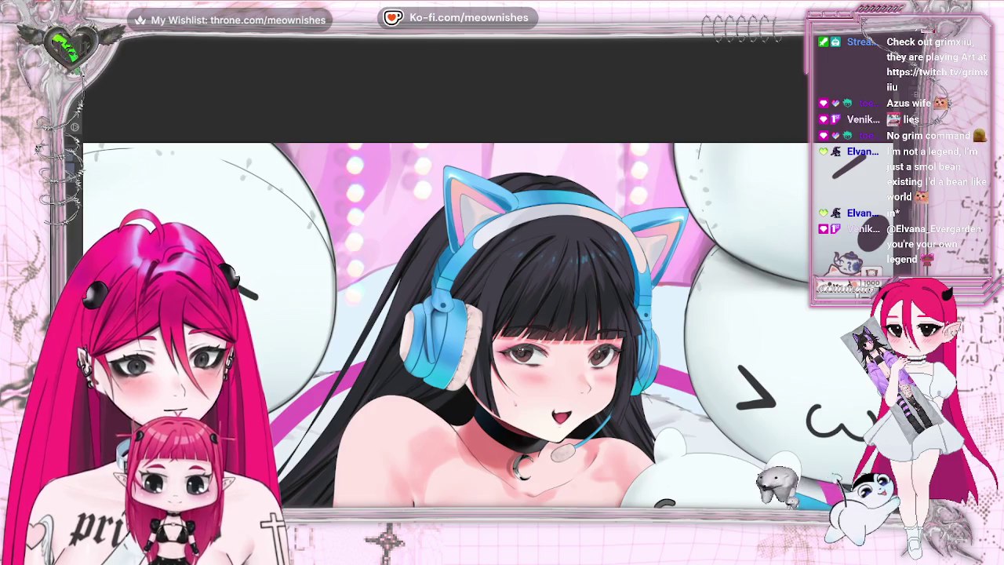
key("m")
key("m")
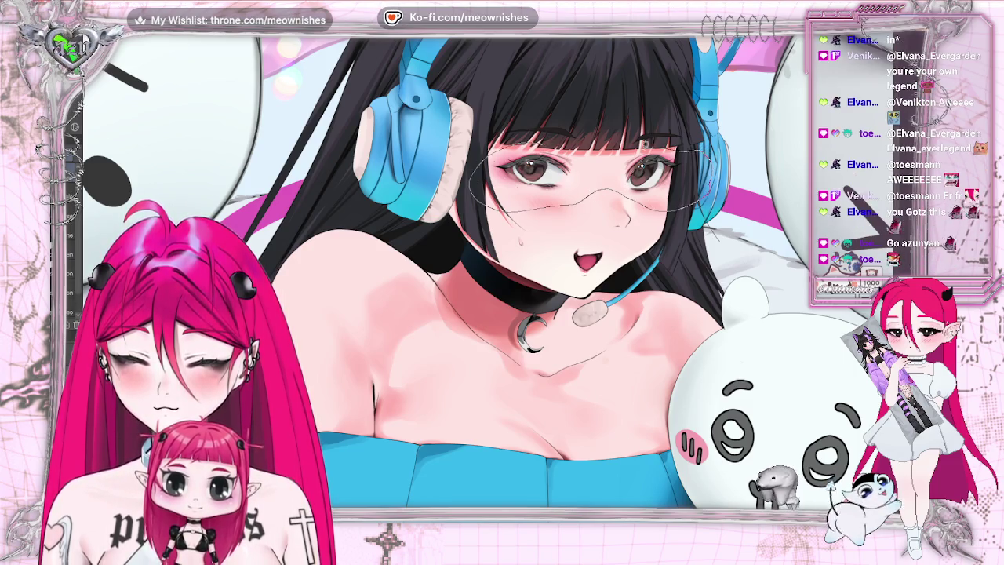
Select the area around the eyes and check the drawing's balance in full and mirrored views.
left_click_drag(508, 132, 478, 184)
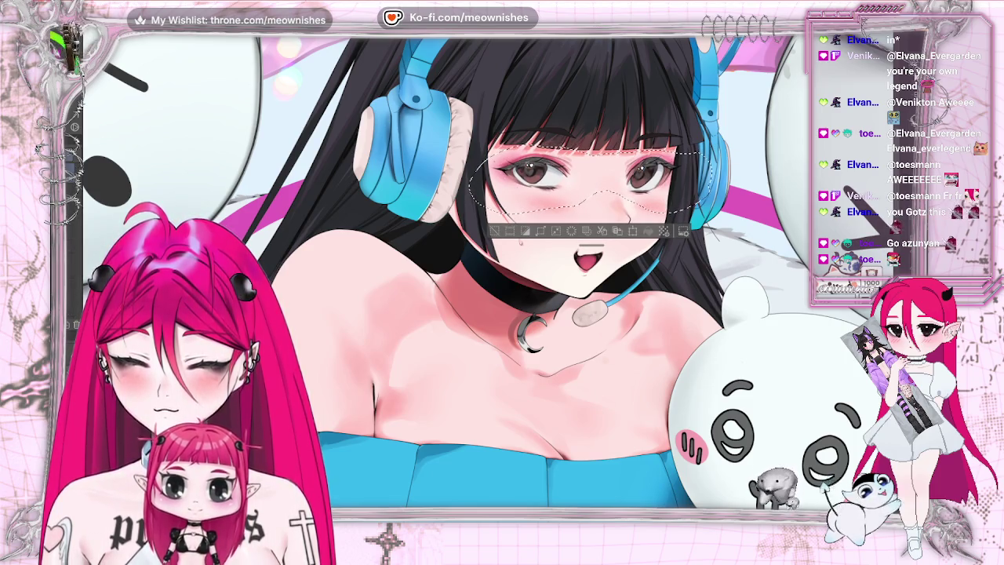
key("ctrl+0")
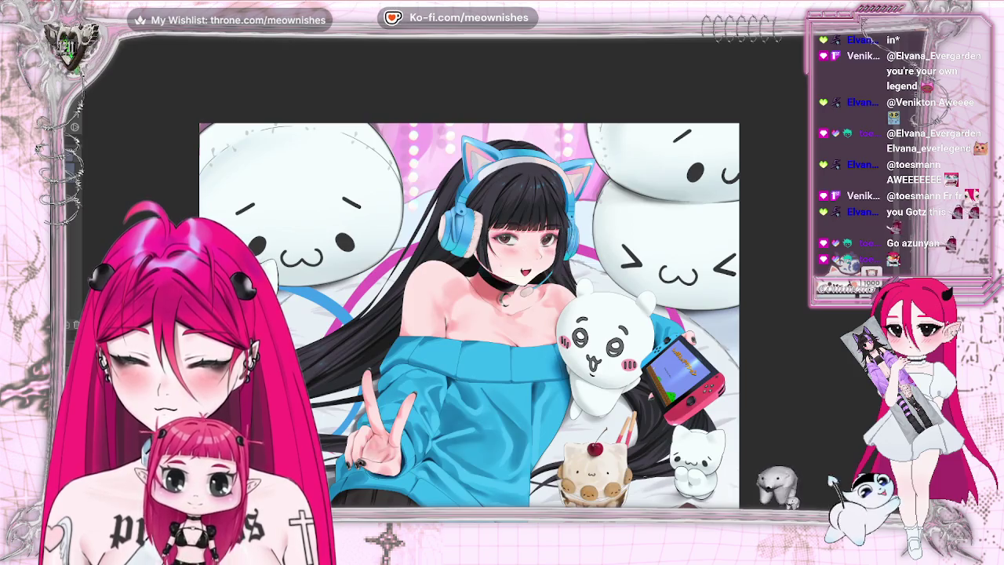
key("2")
key("m")
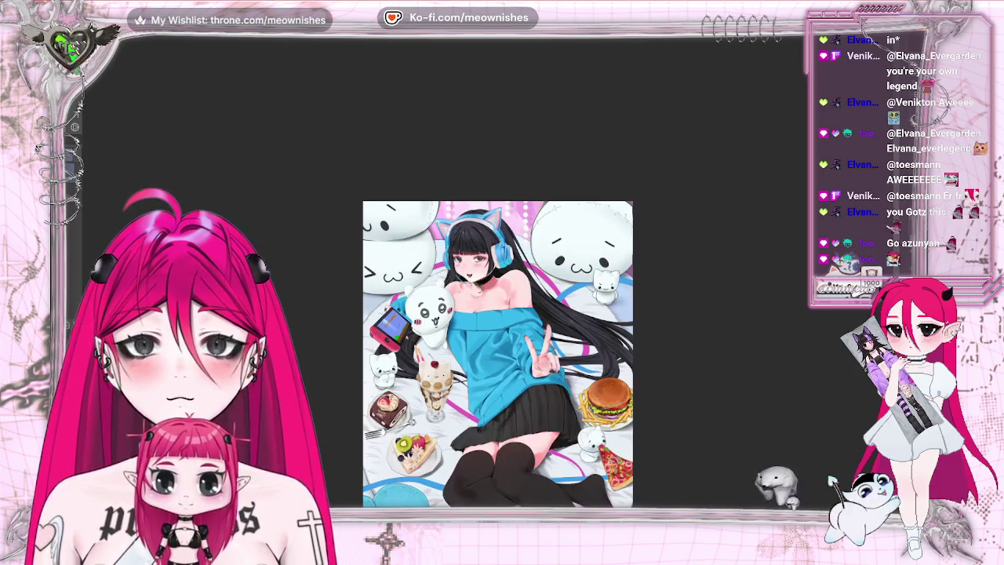
key("m")
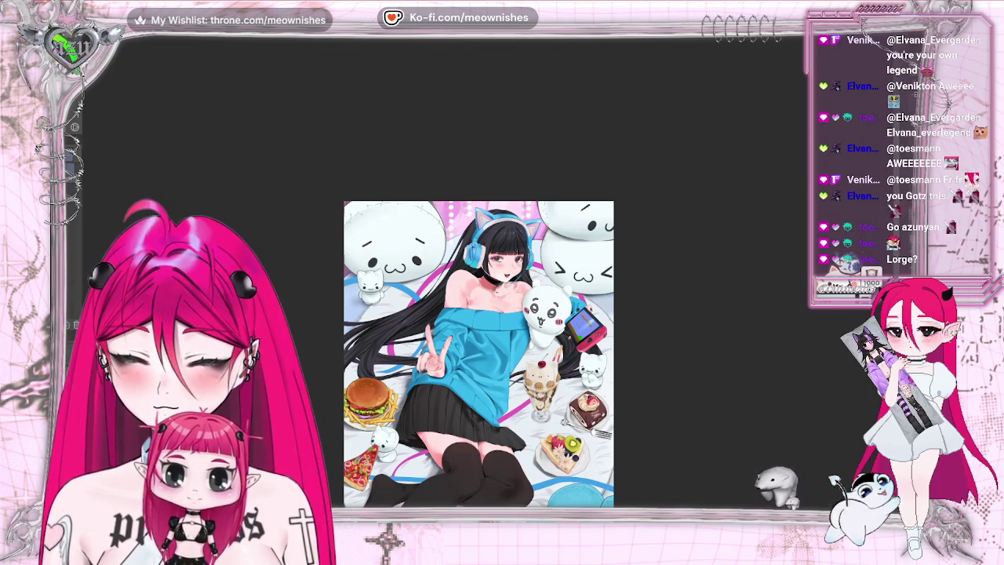
key("ctrl+d")
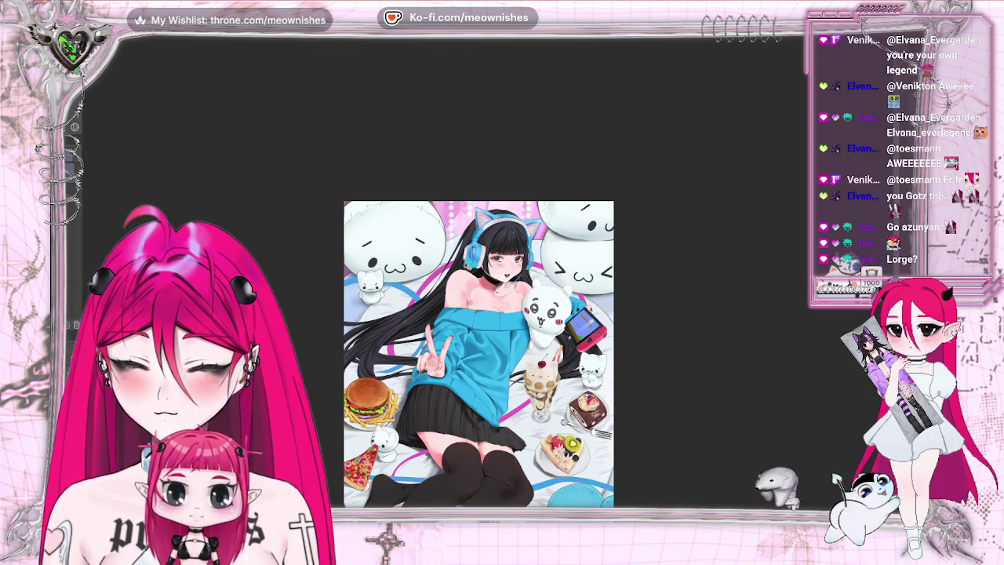
key("ctrl+plus")
key("ctrl+plus")
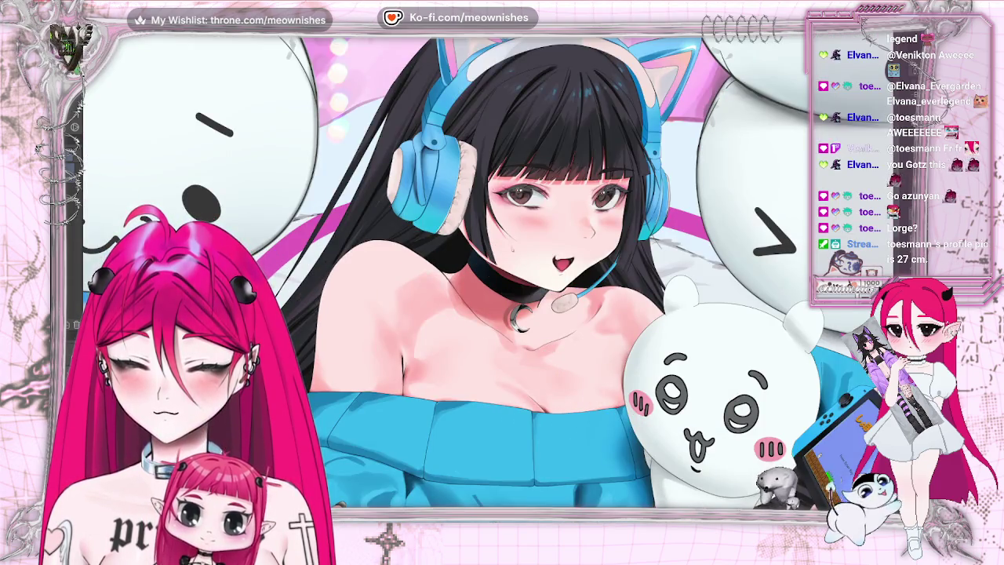
scroll(502, 275, "right", 3)
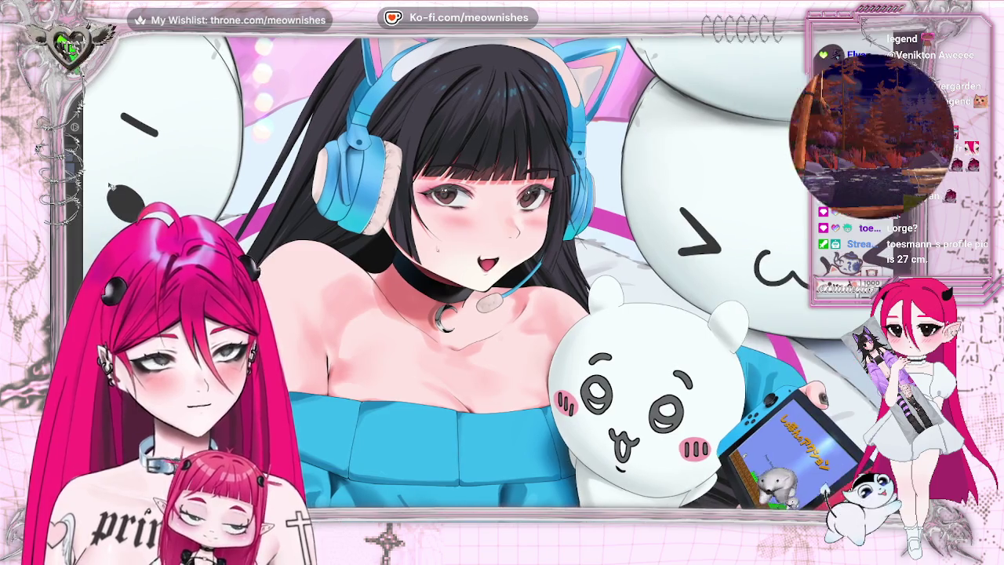
key("ctrl+plus")
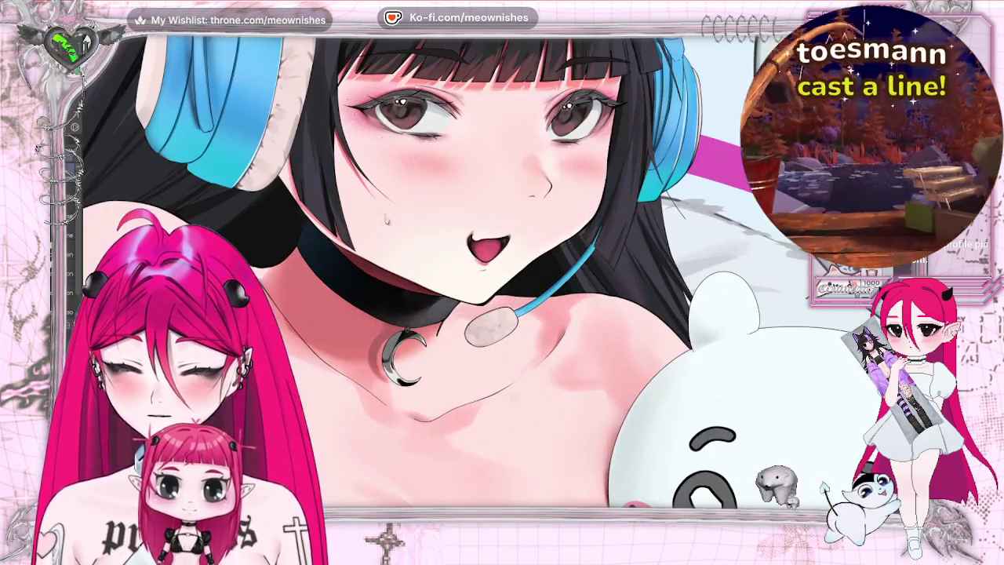
Lasso-select the left eye and shift it slightly to the left with free transform.
left_click_drag(312, 126, 470, 139)
key("ctrl+d")
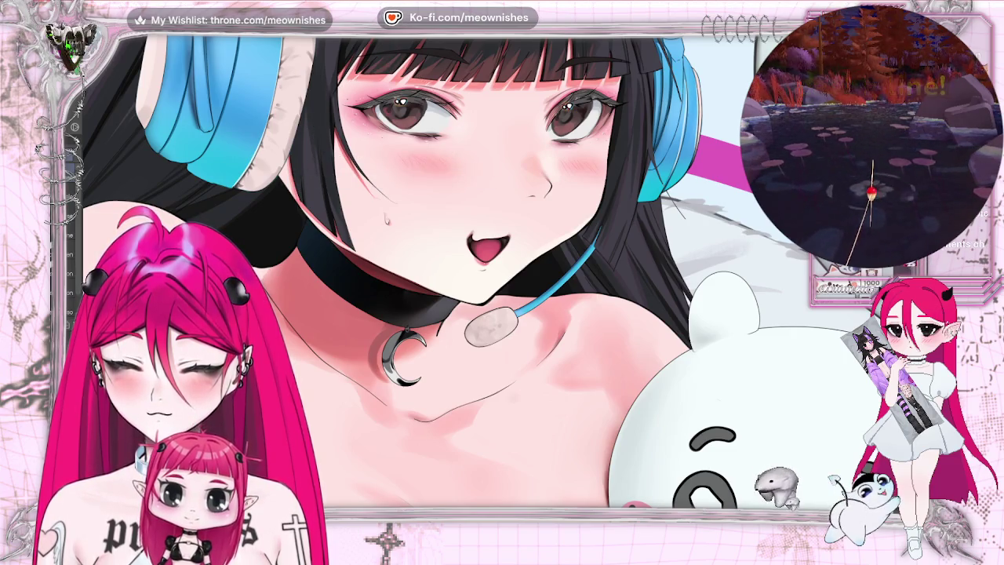
left_click_drag(407, 62, 469, 161)
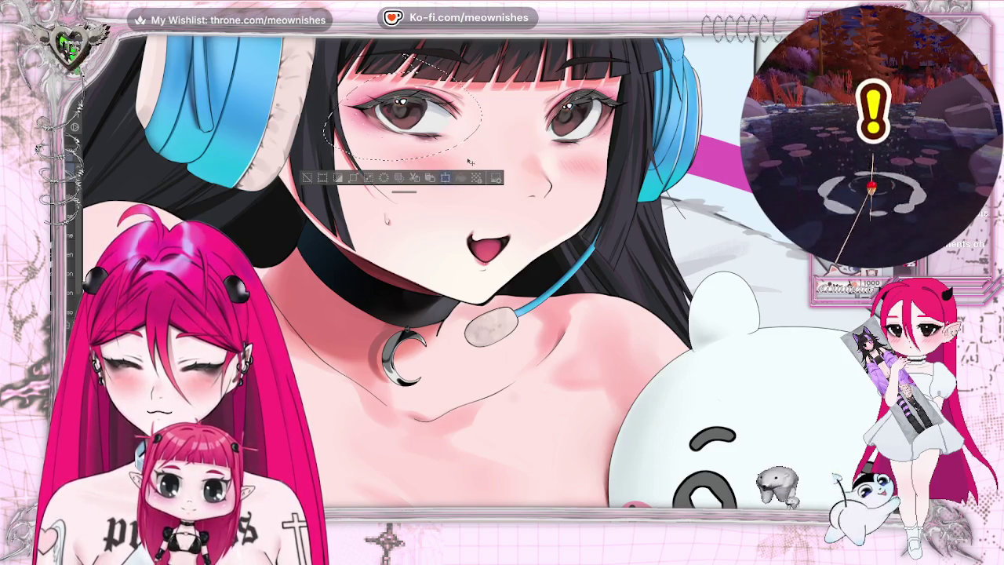
key("ctrl+t")
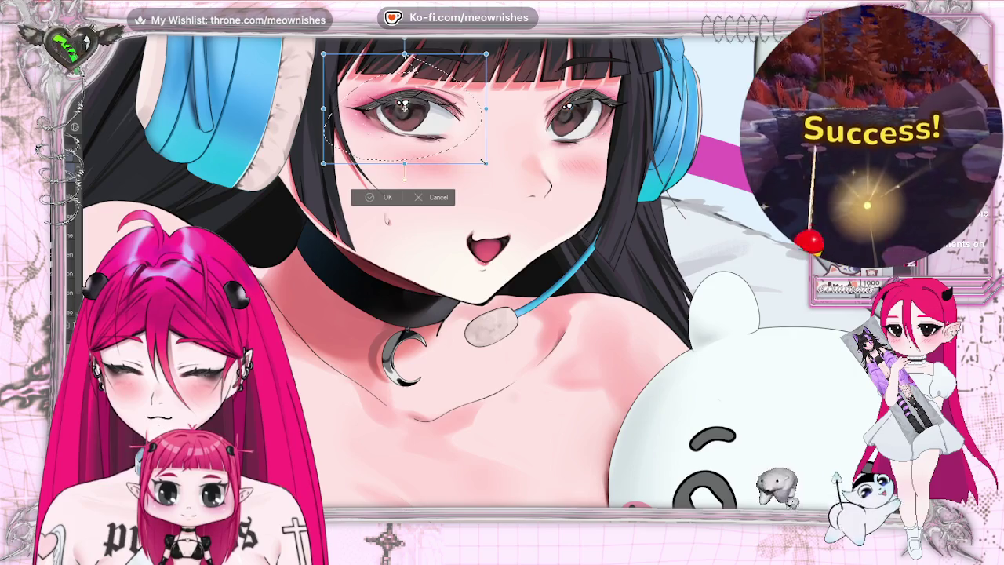
left_click_drag(455, 155, 453, 155)
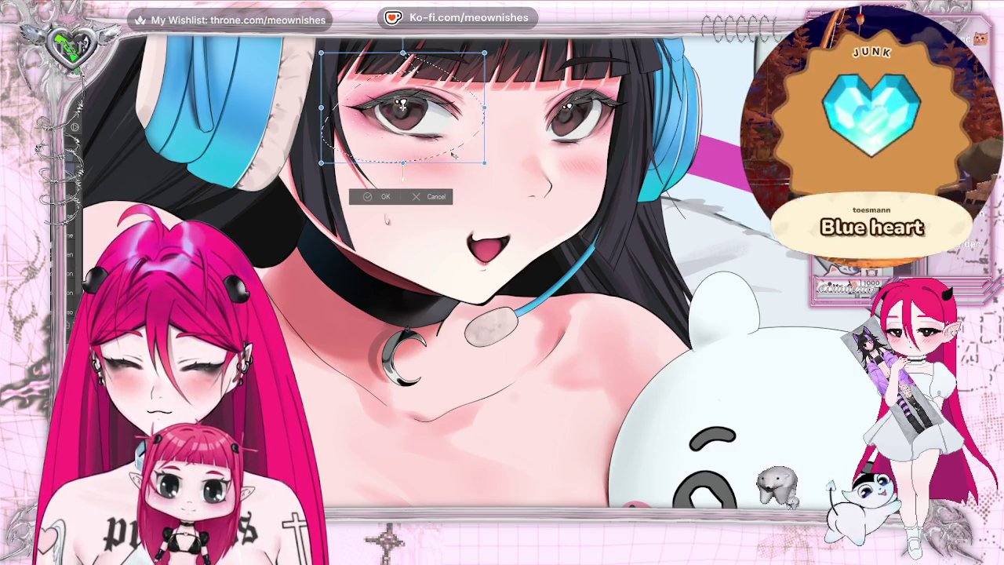
key("Return")
key("ctrl+d")
Lasso-select the right eye and apply a small transform to refine its placement.
mouse_move(532, 130)
left_mouse_down()
mouse_move(640, 164)
mouse_move(615, 152)
left_mouse_up()
key("ctrl+t")
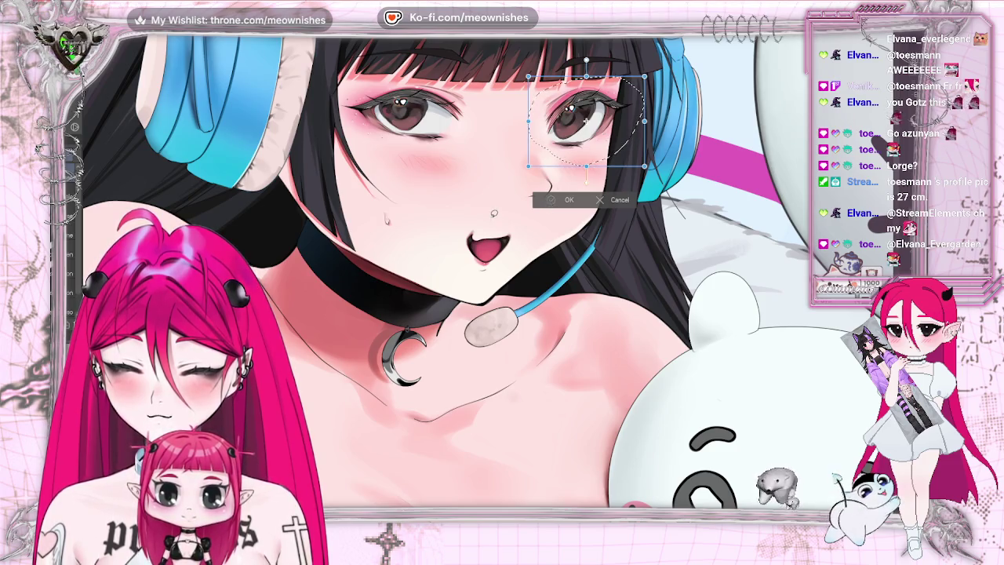
key("Return")
key("ctrl+0")
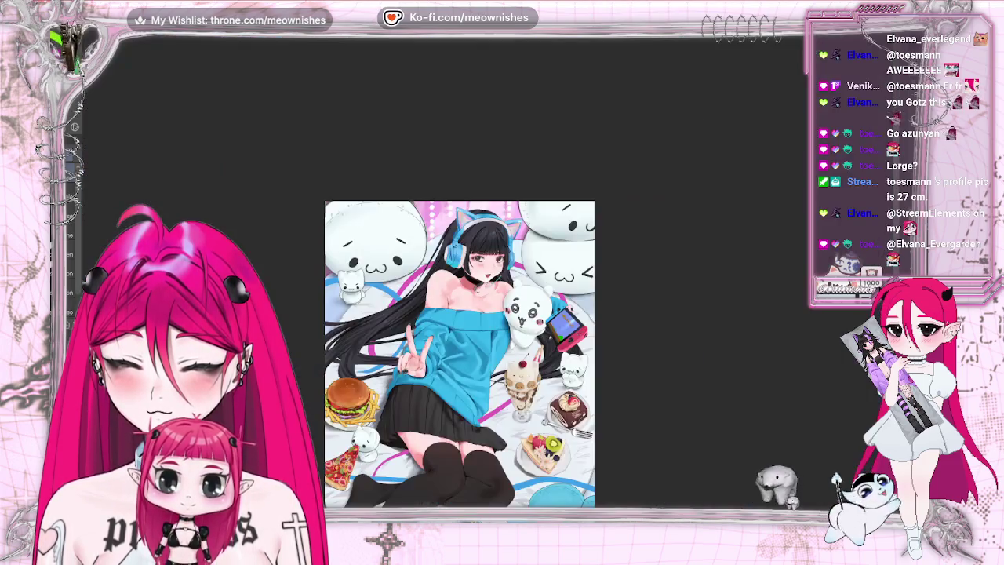
Lighten the pink eyeshadow around both eyes and the pink shading across the chest.
key("ctrl+plus")
key("ctrl+plus")
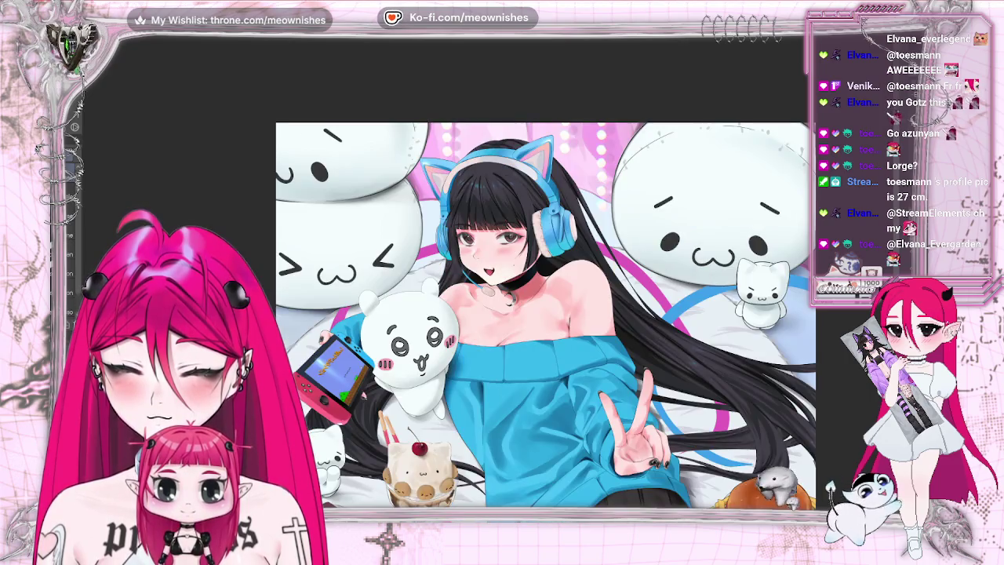
key("h")
key("ctrl+0")
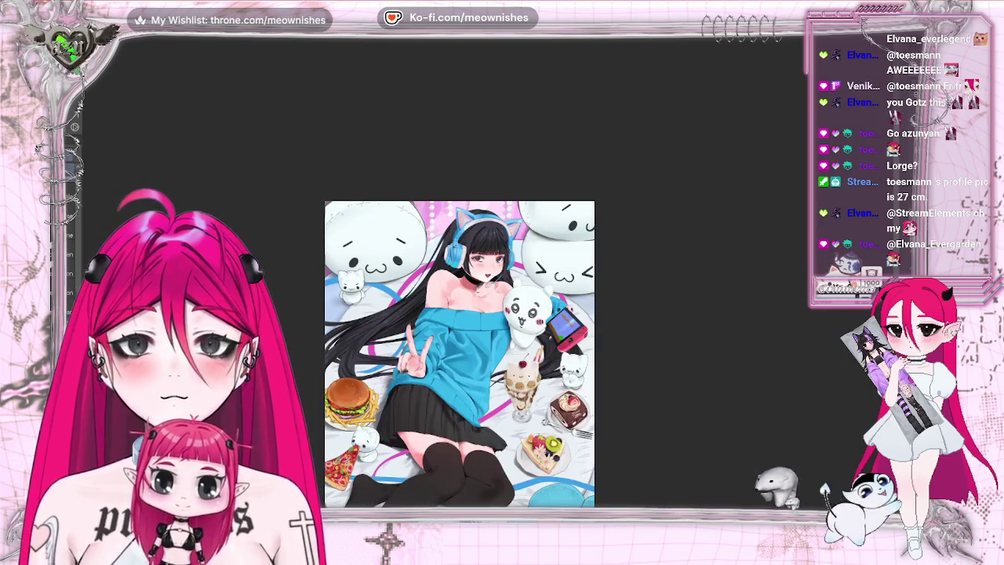
key("ctrl+plus")
key("ctrl+plus")
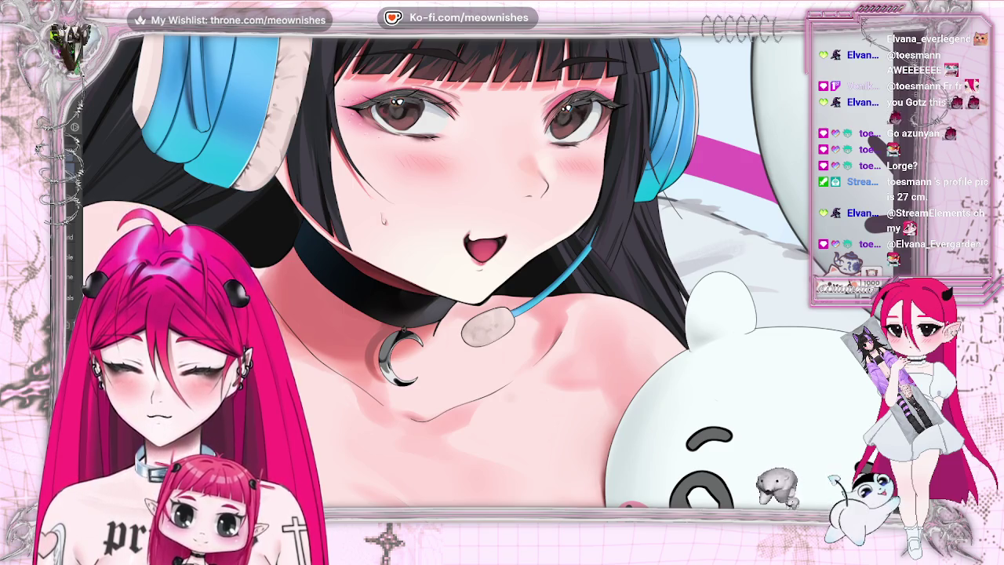
key("ctrl+z")
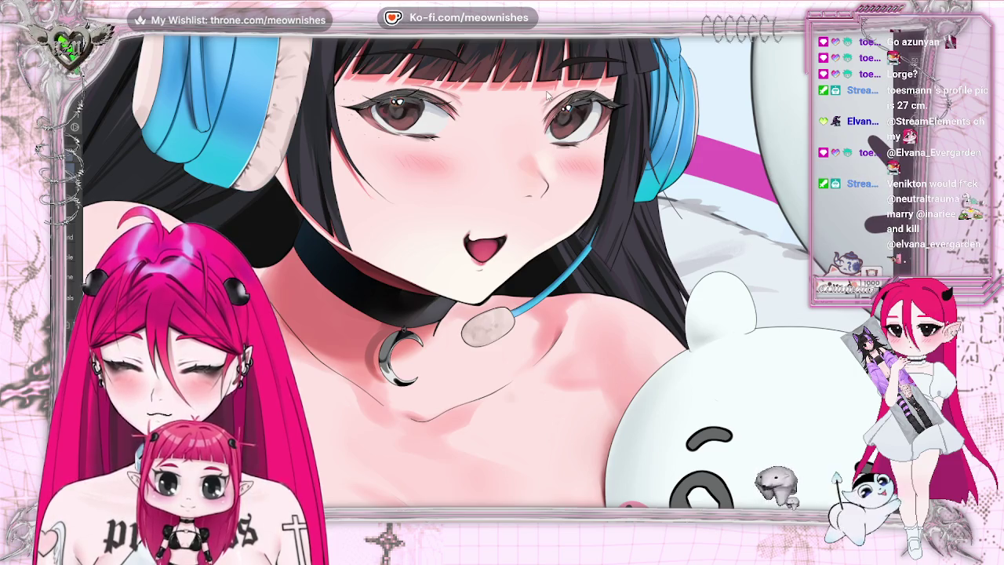
key("ctrl+z")
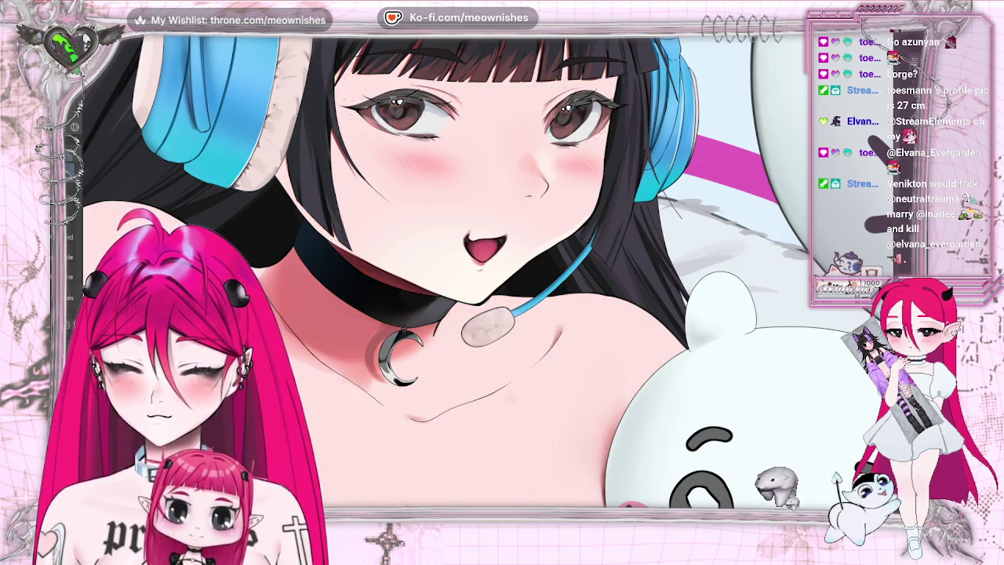
Mirror the canvas and zoom in to review the lightened shading on the face.
key("ctrl+0")
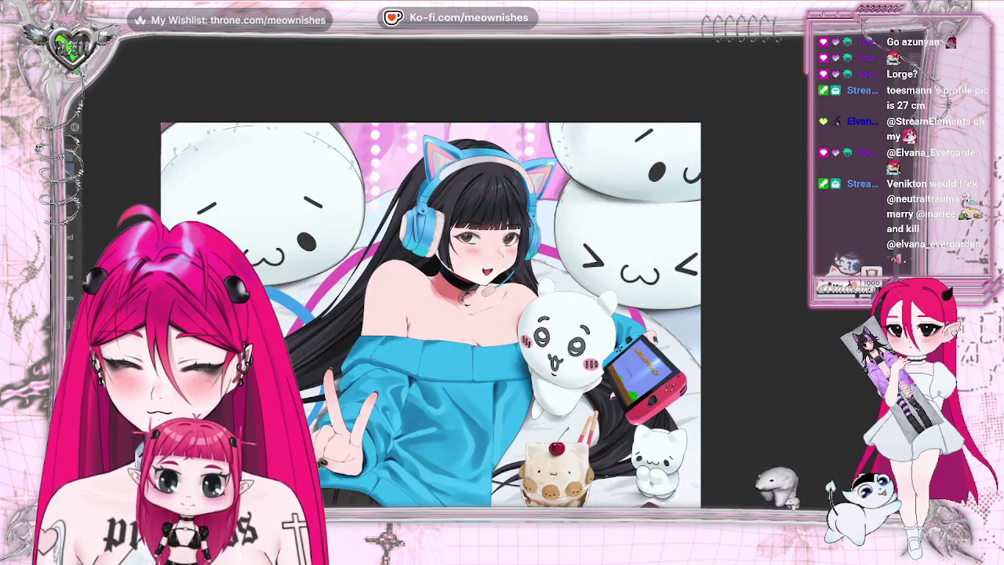
key("ctrl+0")
scroll(440, 274, "up", 2)
scroll(440, 275, "up", 2)
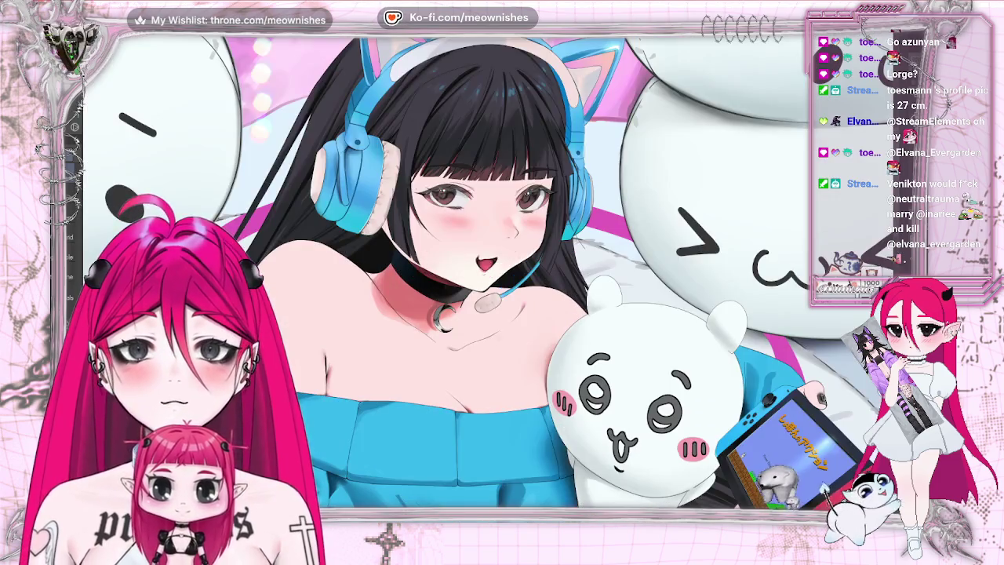
key("m")
key("ctrl+0")
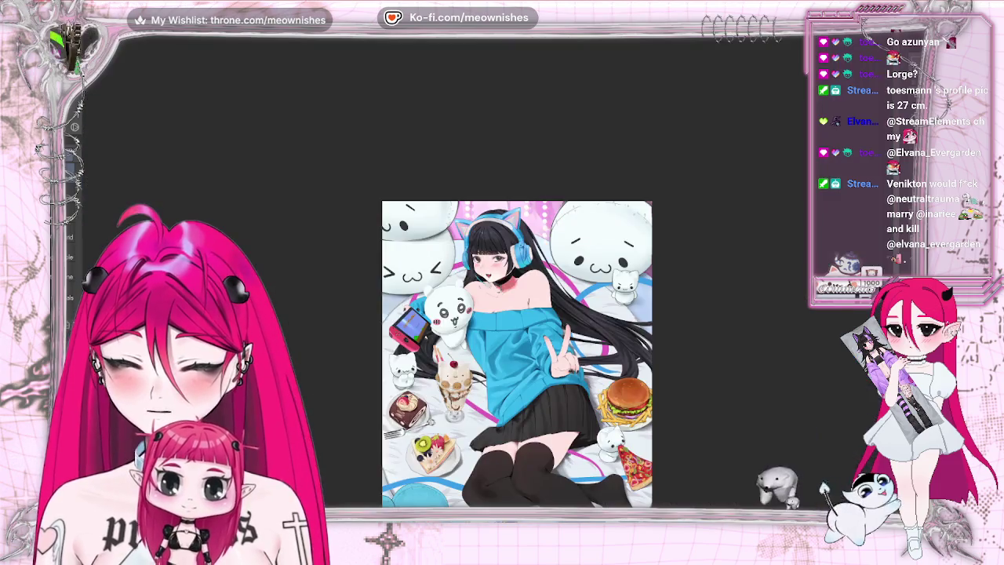
scroll(439, 275, "up", 3)
scroll(439, 275, "up", 2)
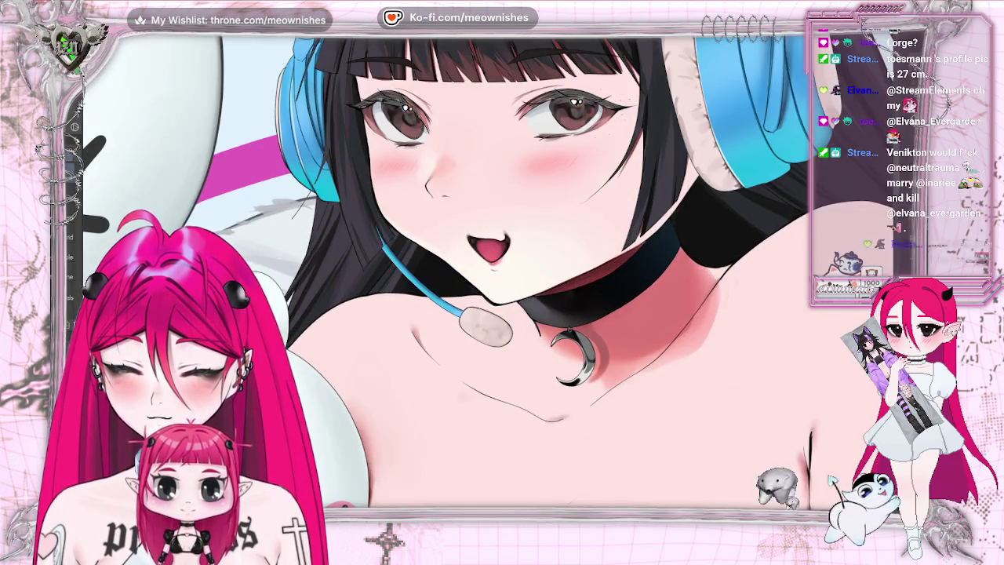
scroll(439, 274, "up", 1)
scroll(439, 274, "up", 3)
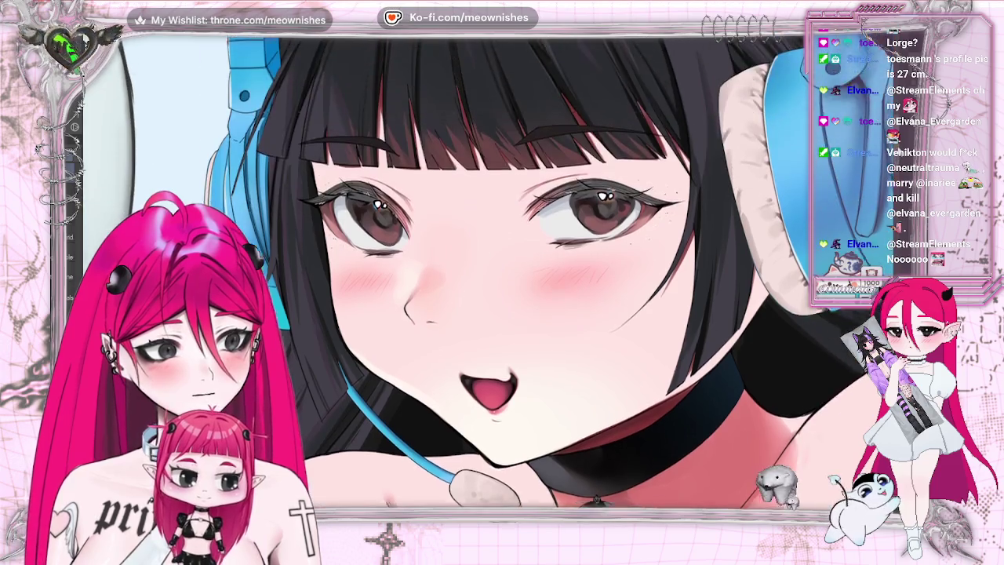
scroll(486, 290, "up", 1)
scroll(486, 290, "up", 2)
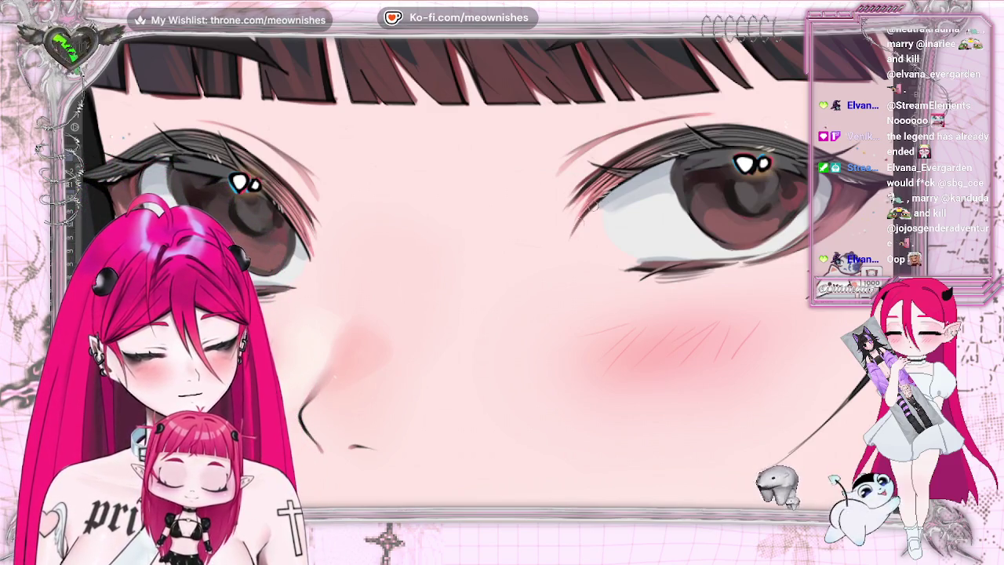
Mirror the whole illustration and toggle undo/redo to compare the nose stroke and fuller lashes.
key("ctrl+0")
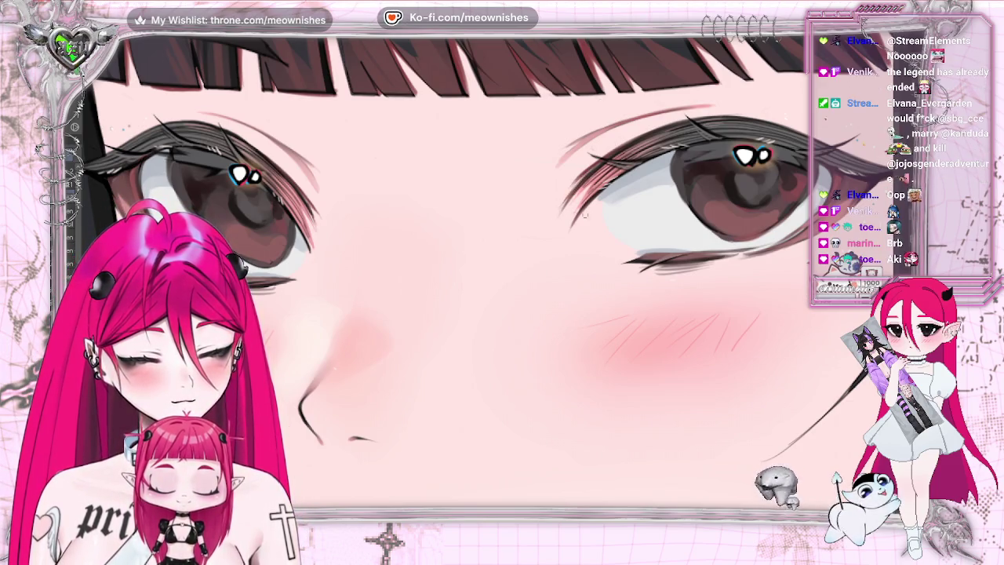
key("h")
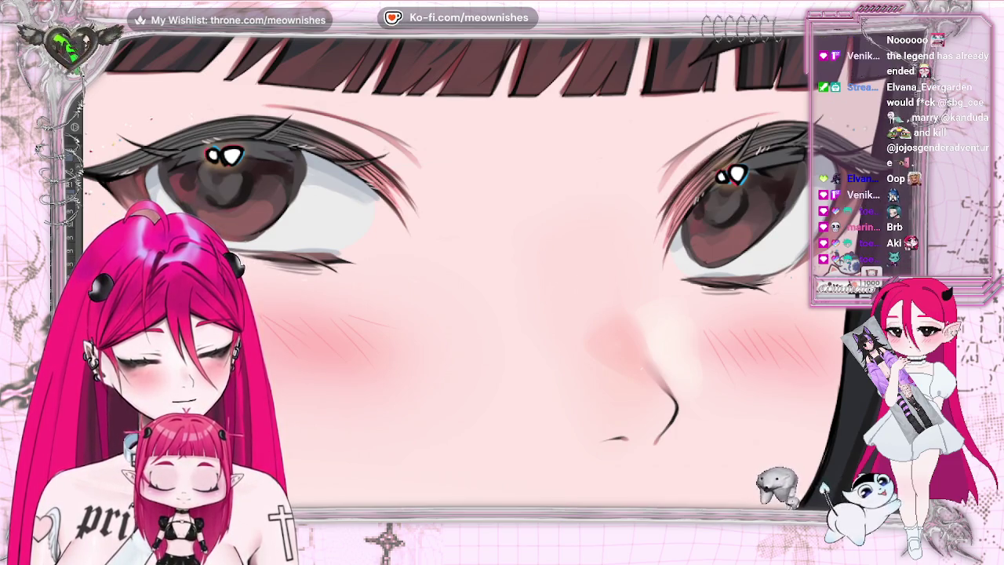
key("ctrl+z")
key("ctrl+y")
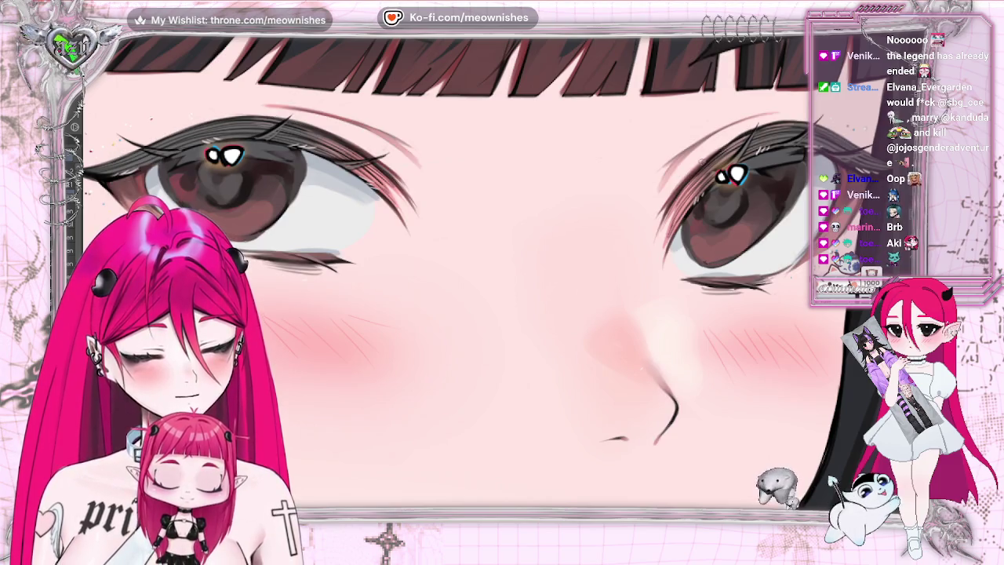